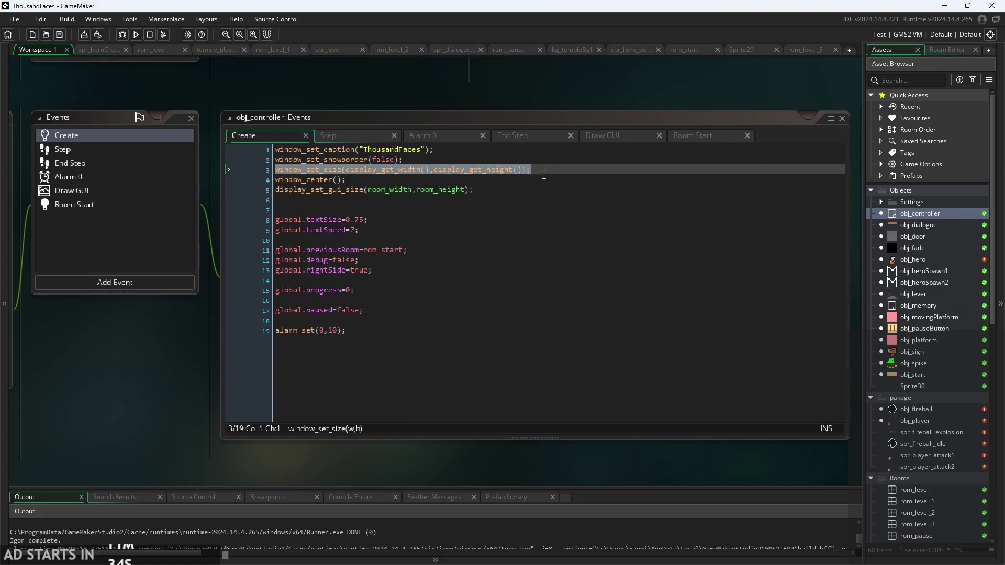
- Open obj_player's Step event and inspect the fireball spawn code around line 20
{"action": "left_click", "coordinate": [629, 199]}
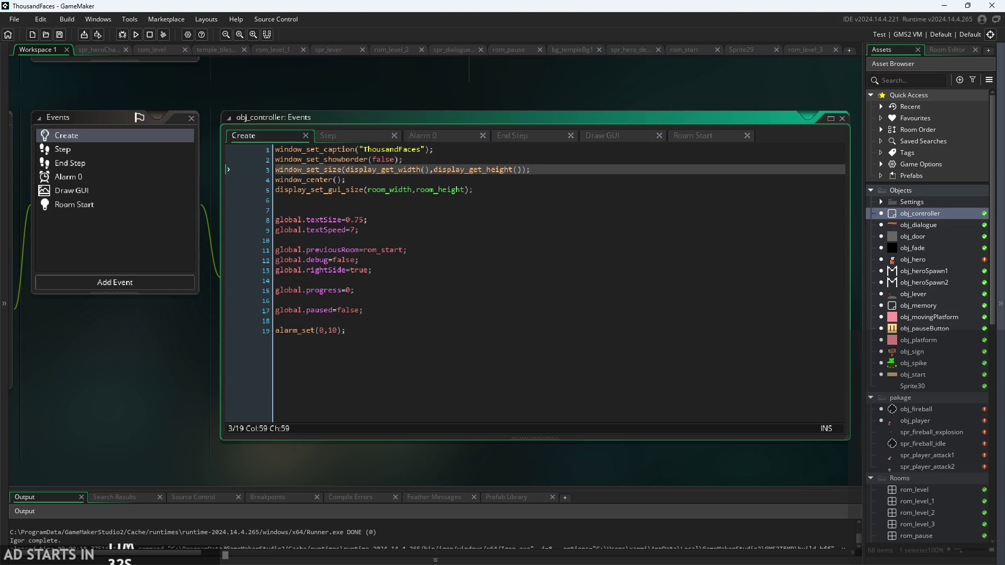
{"action": "double_click", "coordinate": [915, 421]}
{"action": "scroll", "coordinate": [274, 319], "scroll_direction": "up", "scroll_amount": 2}
{"action": "left_click_drag", "start_coordinate": [275, 319], "coordinate": [143, 297]}
{"action": "left_click", "coordinate": [423, 242]}
{"action": "scroll", "coordinate": [419, 238], "scroll_direction": "down", "scroll_amount": 1}
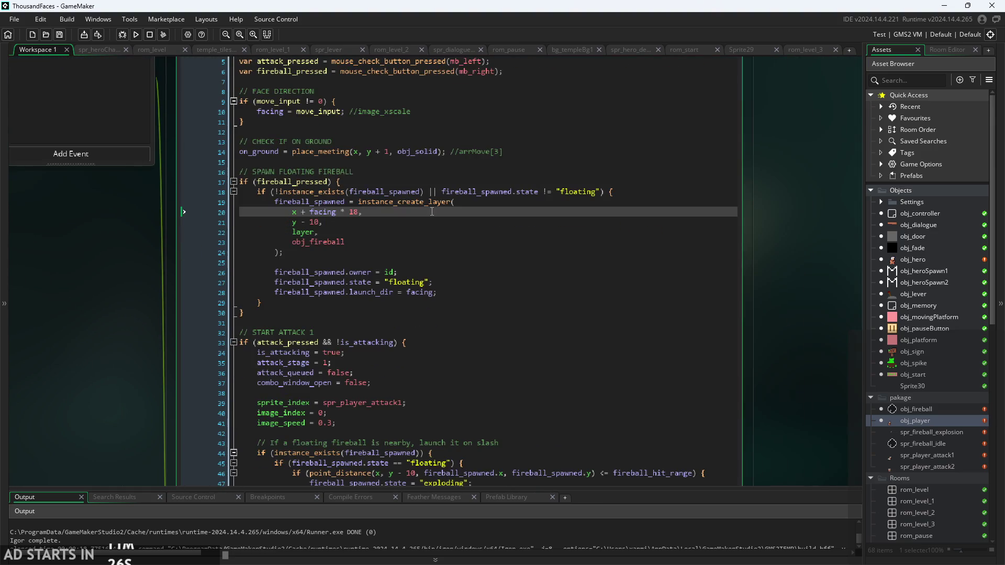
- Check the spawn call on line 21, then bring up obj_fireball's Create code at follow_x_offset
{"action": "left_click", "coordinate": [407, 226]}
{"action": "scroll", "coordinate": [403, 209], "scroll_direction": "down", "scroll_amount": 1}
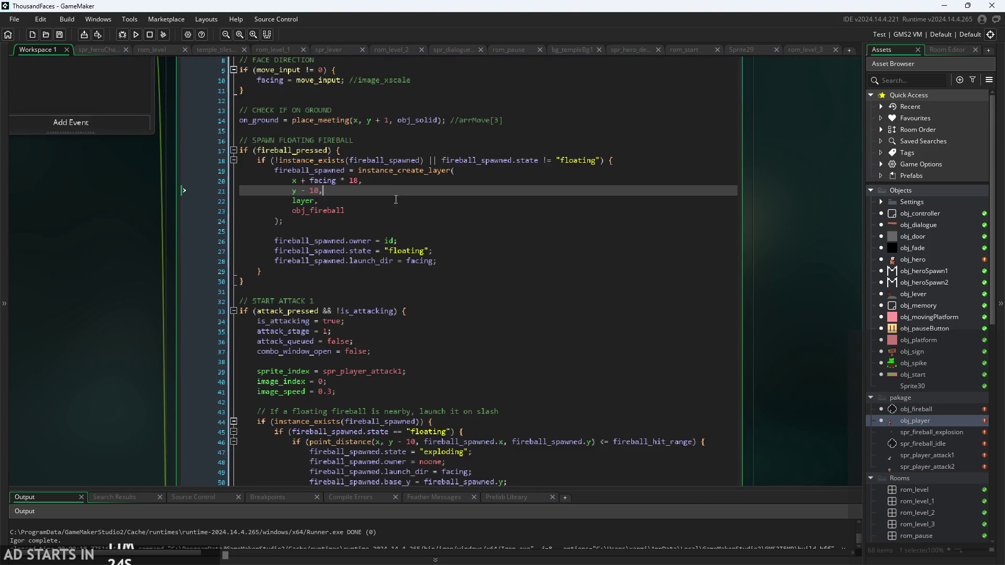
{"action": "left_click", "coordinate": [371, 234]}
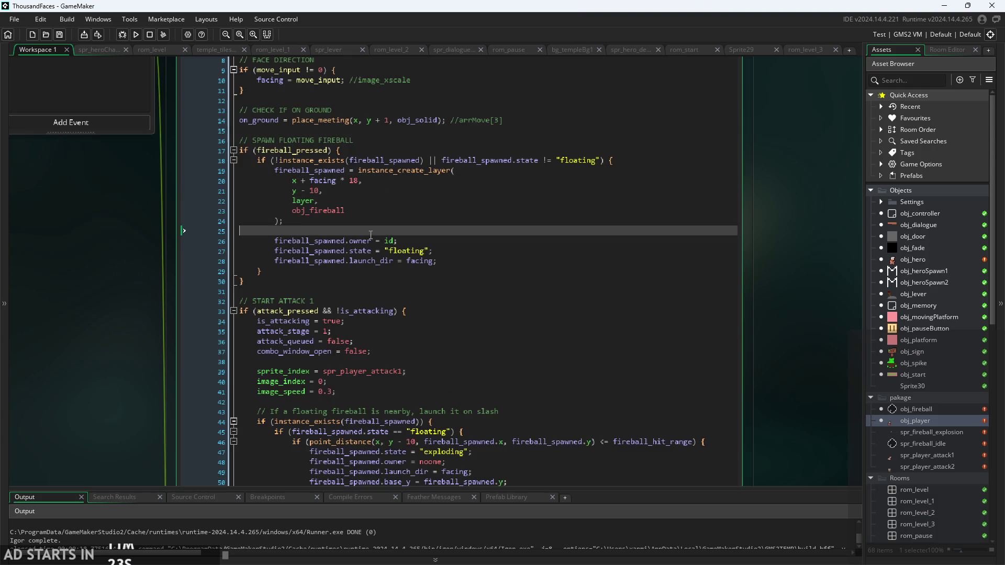
{"action": "double_click", "coordinate": [931, 411]}
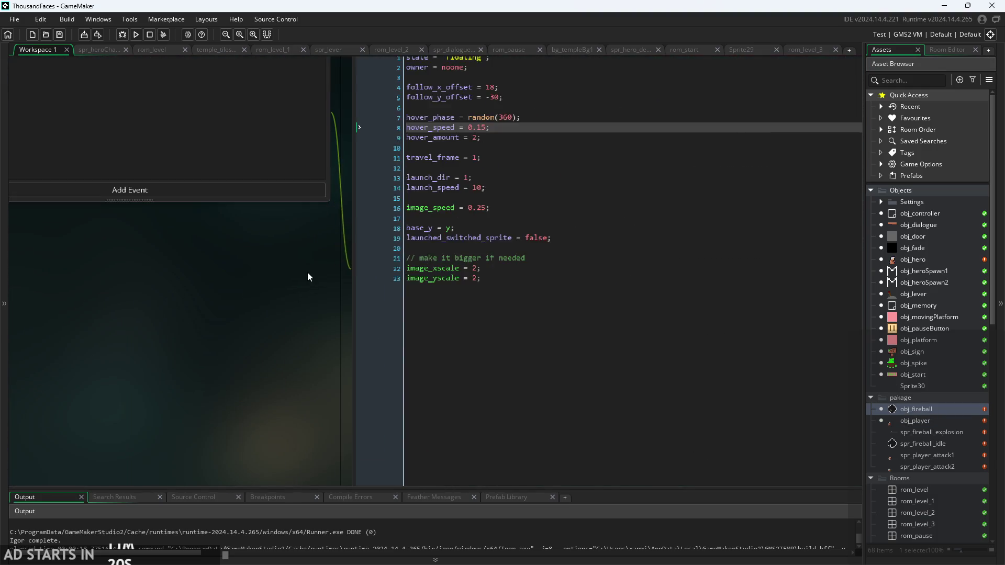
{"action": "left_click", "coordinate": [467, 164]}
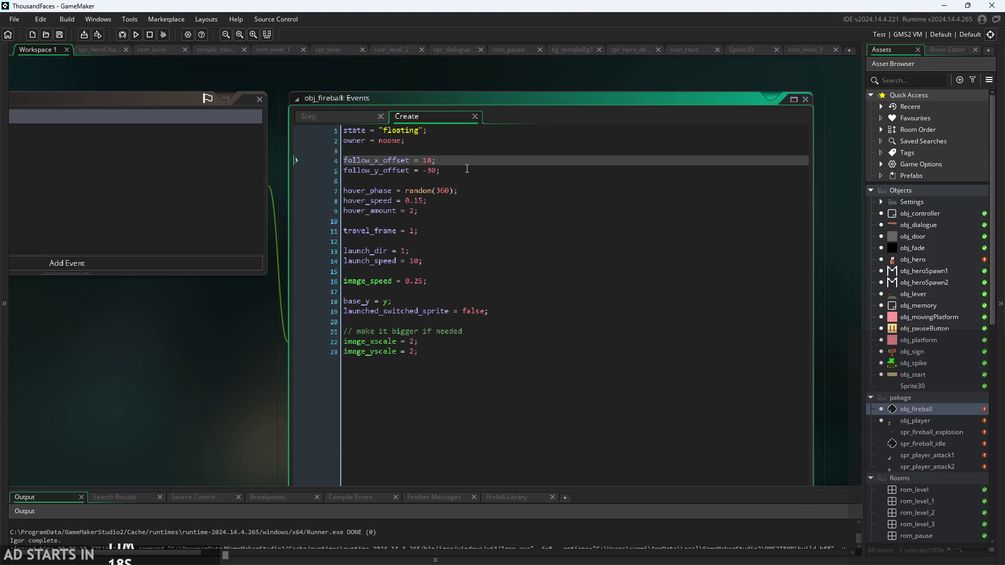
- Check obj_fireball's follow offsets and Step lines 9–10, then move the running game window
{"action": "left_click", "coordinate": [465, 172]}
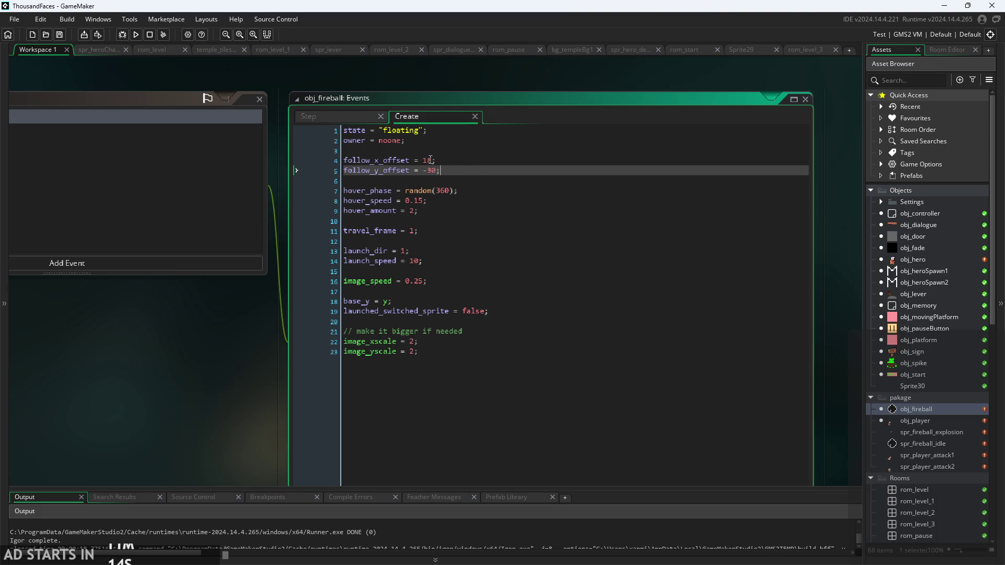
{"action": "left_click", "coordinate": [439, 159]}
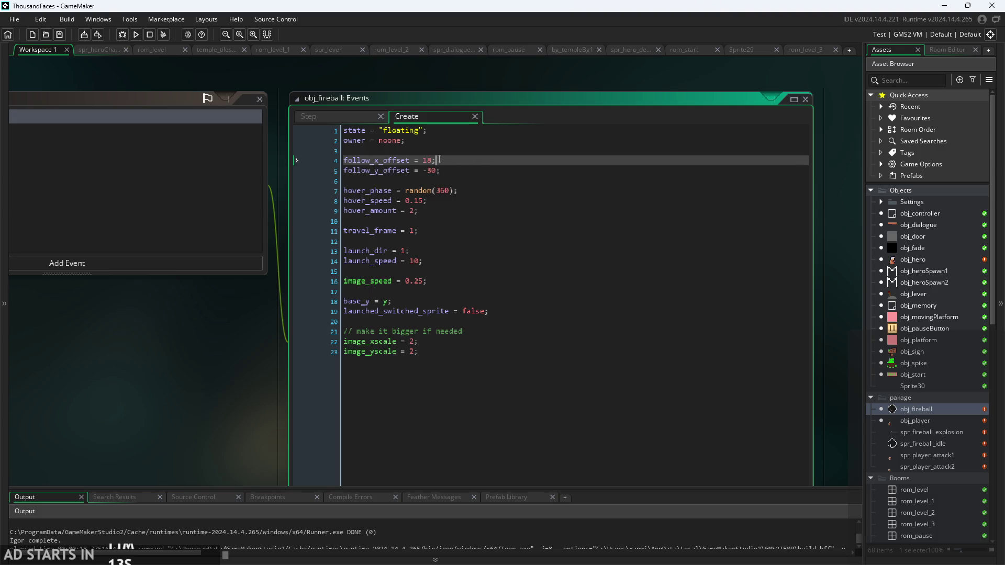
{"action": "left_click", "coordinate": [351, 118]}
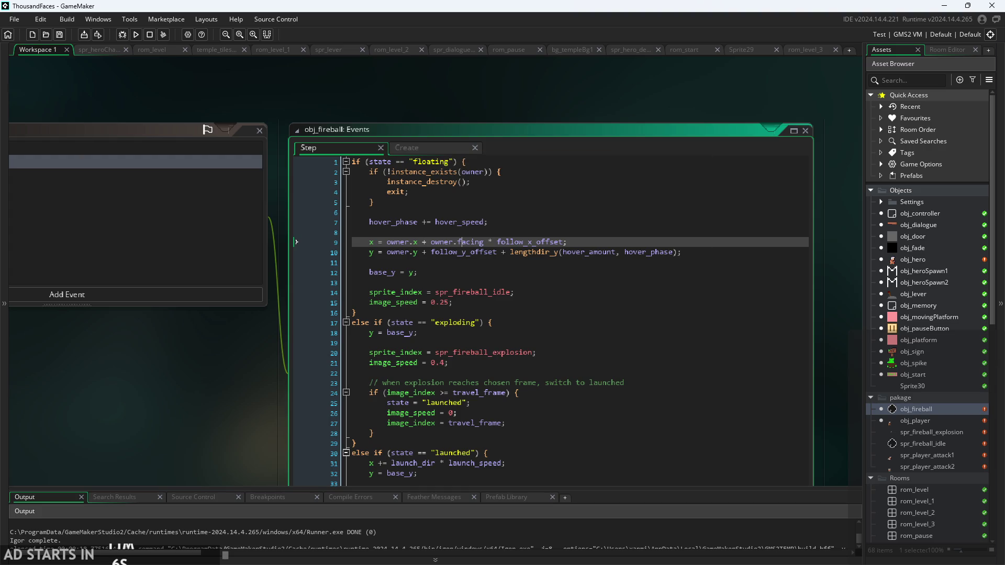
{"action": "left_click", "coordinate": [498, 252]}
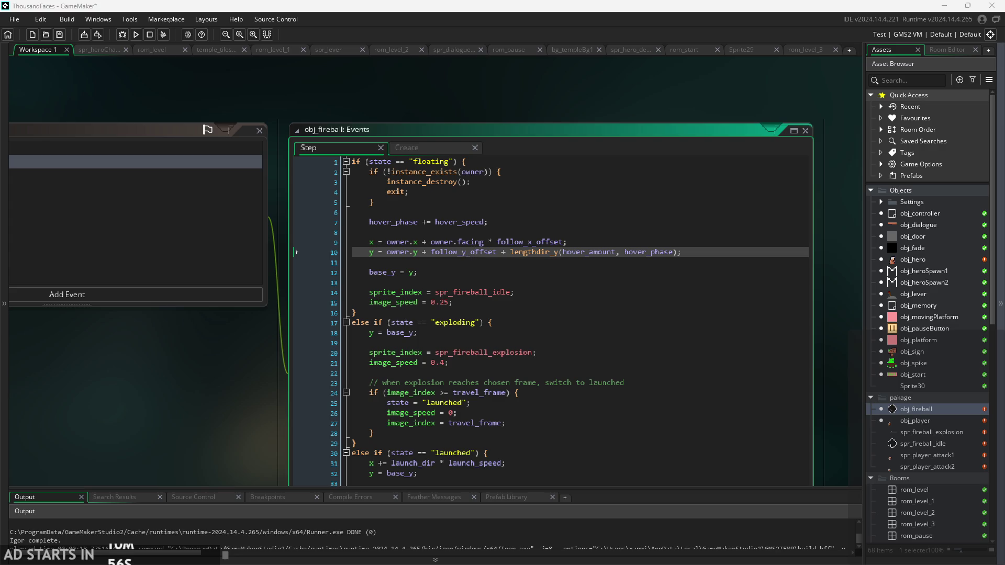
{"action": "mouse_move", "coordinate": [667, 307]}
{"action": "left_mouse_down"}
{"action": "mouse_move", "coordinate": [359, 465]}
{"action": "mouse_move", "coordinate": [178, 300]}
{"action": "mouse_move", "coordinate": [37, 285]}
{"action": "mouse_move", "coordinate": [96, 278]}
{"action": "left_mouse_up"}
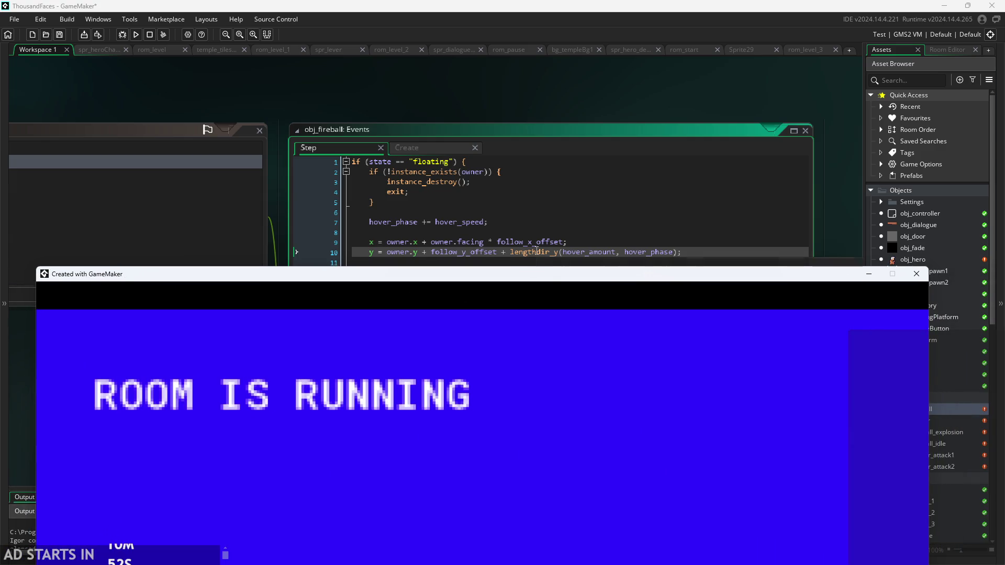
- Reposition the running game window so it fills the screen
{"action": "left_click_drag", "start_coordinate": [554, 279], "coordinate": [556, 363]}
{"action": "mouse_move", "coordinate": [541, 251]}
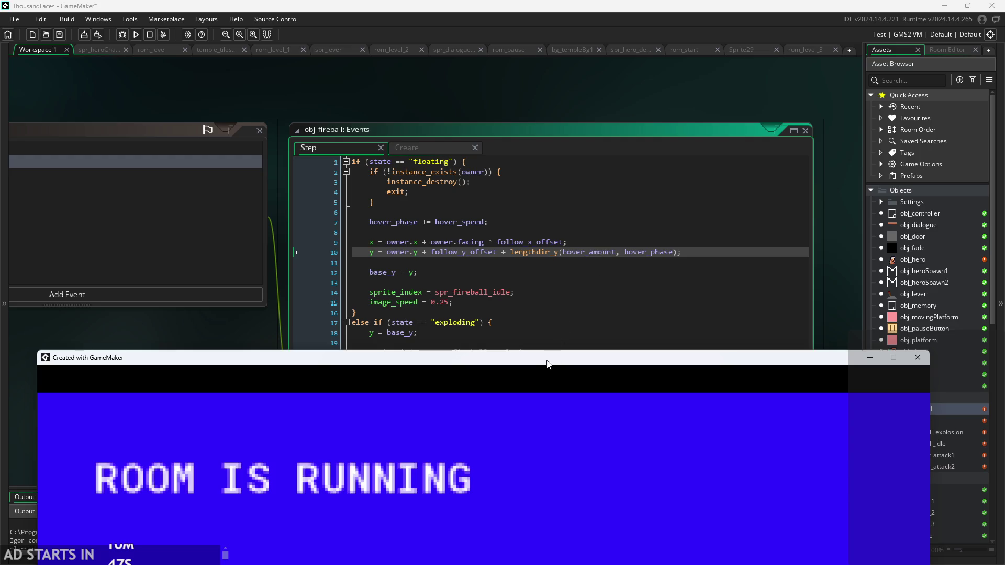
{"action": "mouse_move", "coordinate": [542, 364]}
{"action": "left_mouse_down"}
{"action": "mouse_move", "coordinate": [532, 51]}
{"action": "mouse_move", "coordinate": [546, 24]}
{"action": "left_mouse_up"}
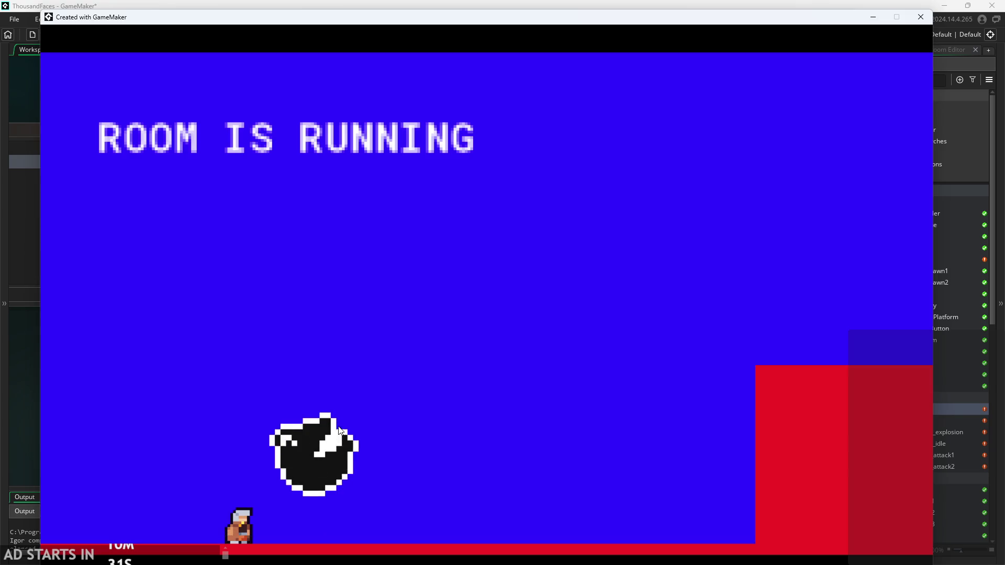
- Walk right and jump under the hovering fireball until it bursts, then close the game
{"action": "key", "text": "Right"}
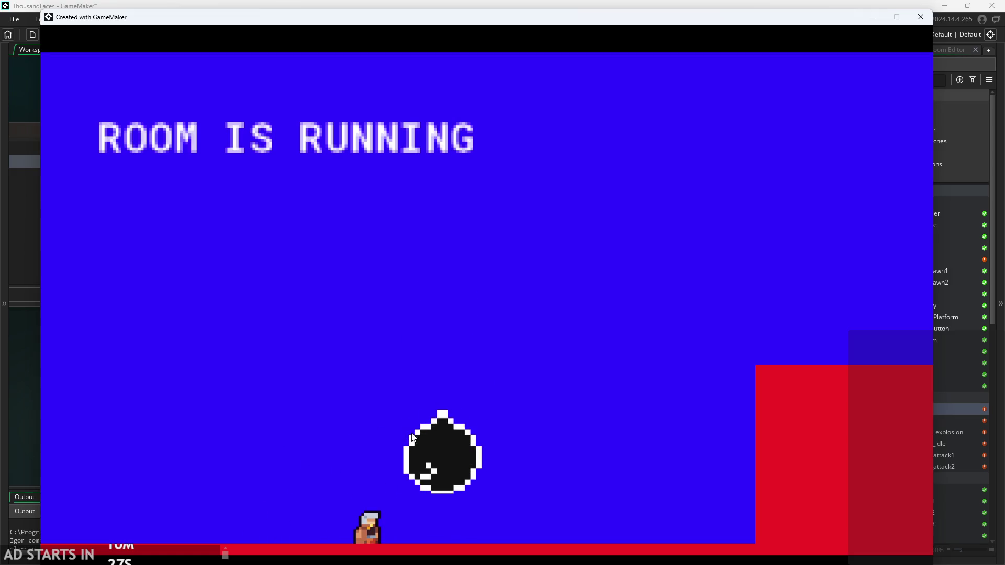
{"action": "key", "text": "space"}
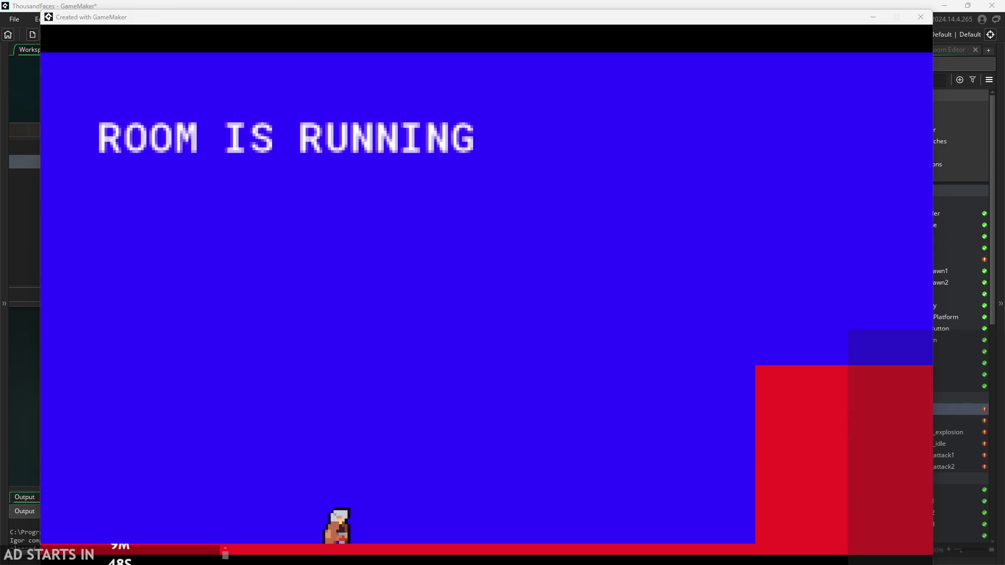
{"action": "key", "text": "alt+Tab"}
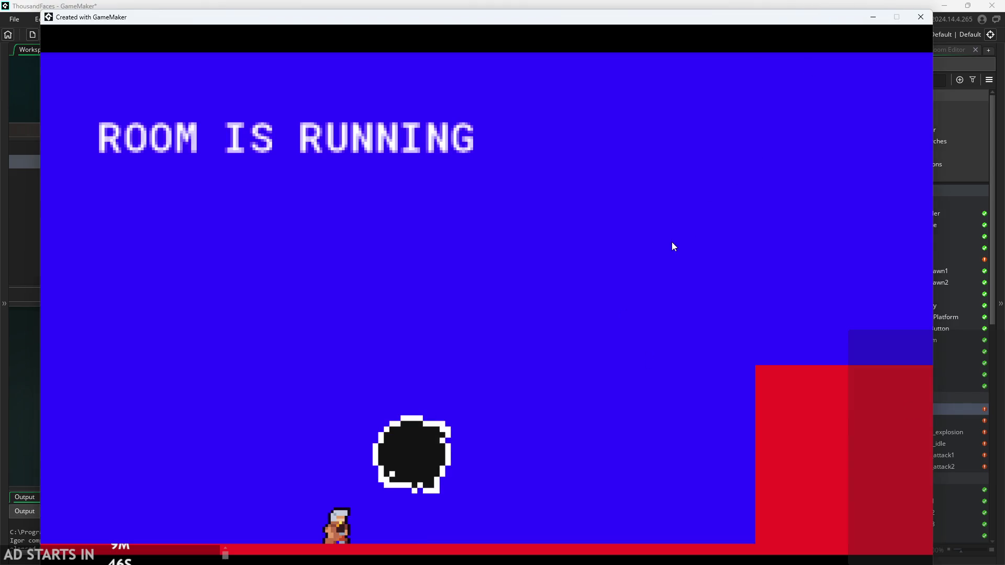
{"action": "key", "text": "space"}
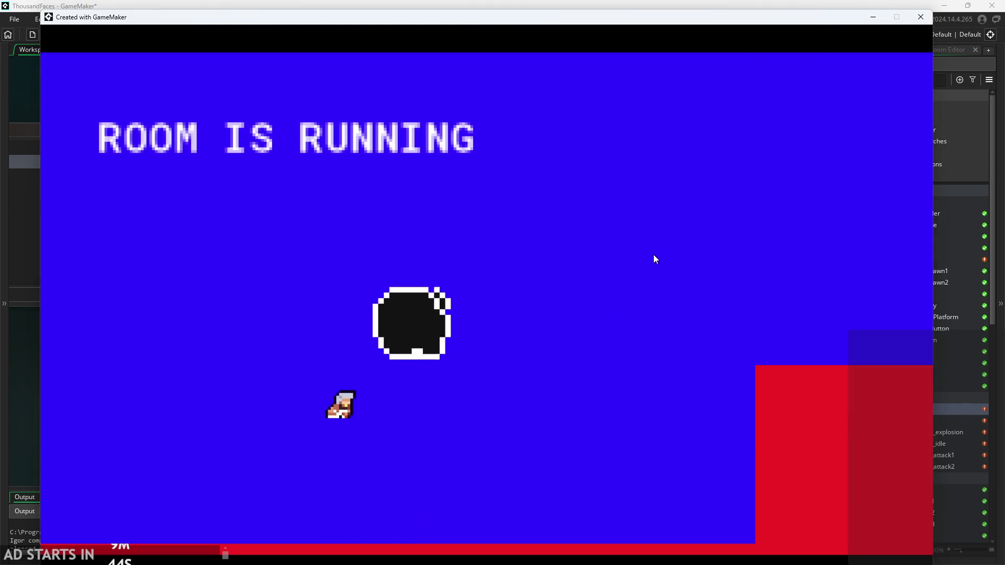
{"action": "left_click", "coordinate": [921, 17]}
- Save and rerun the game from obj_fireball's Step code at line 10
{"action": "scroll", "coordinate": [808, 273], "scroll_direction": "up", "scroll_amount": 3}
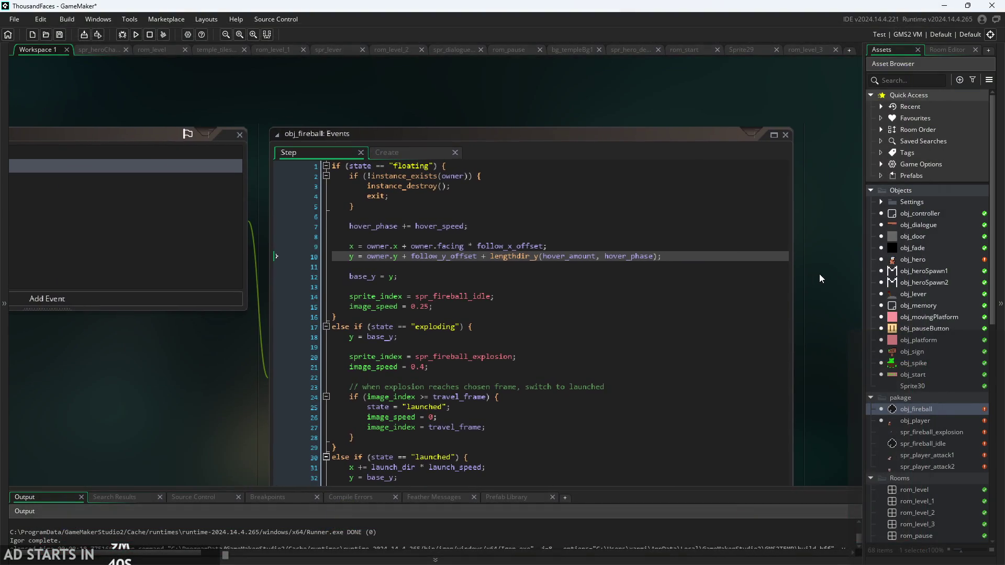
{"action": "left_click", "coordinate": [340, 231]}
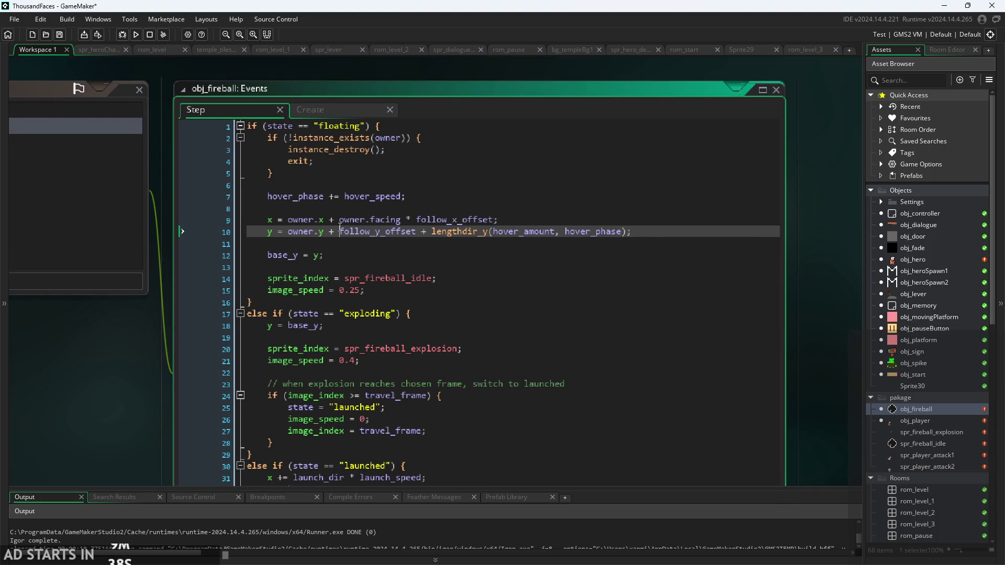
{"action": "left_click", "coordinate": [136, 34]}
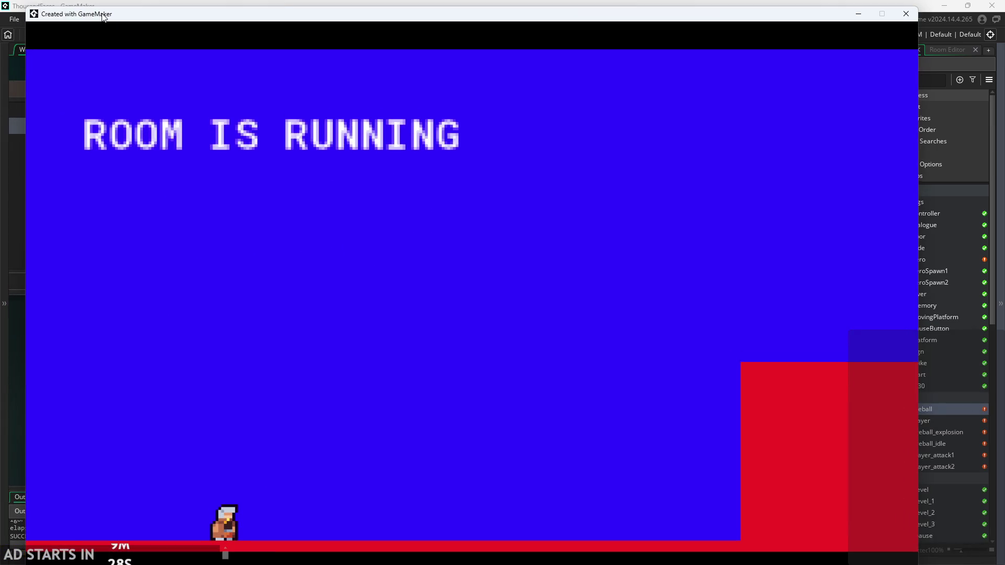
- Fire fireballs at the red wall, then summon a floating fireball and launch it left
{"action": "key", "text": "Right"}
{"action": "key", "text": "space"}
{"action": "key", "text": "space"}
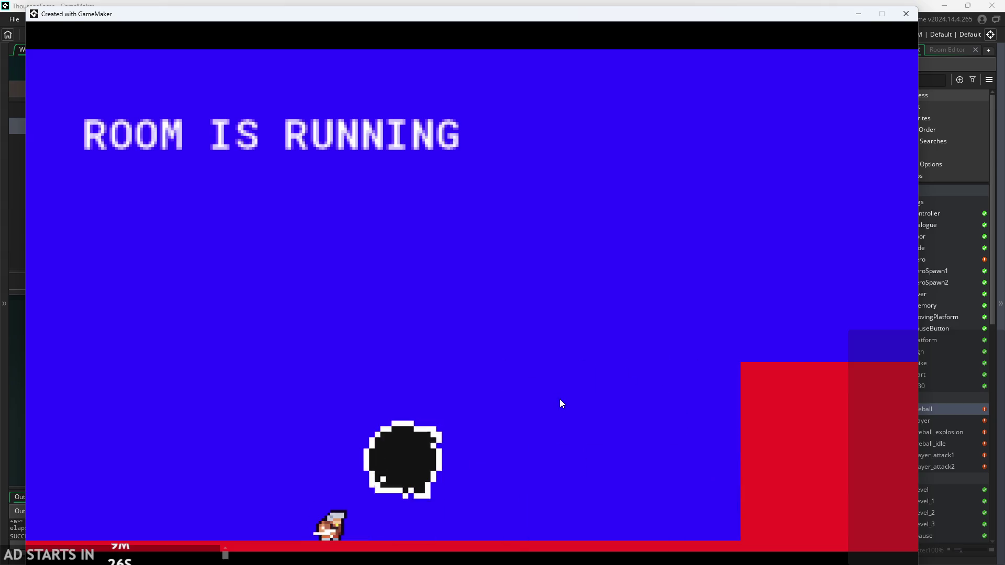
{"action": "key", "text": "space"}
{"action": "key", "text": "Left"}
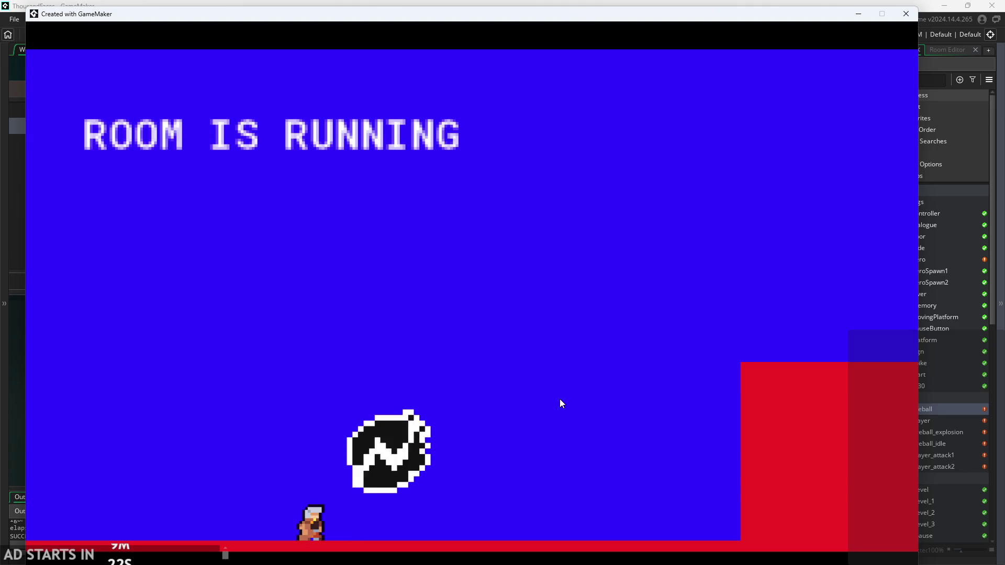
{"action": "key", "text": "space"}
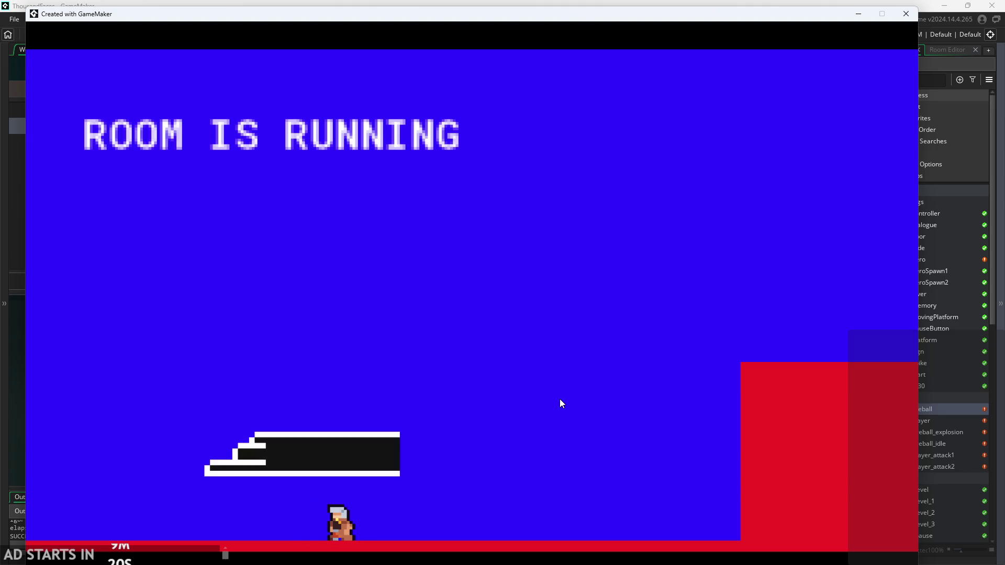
{"action": "key", "text": "space"}
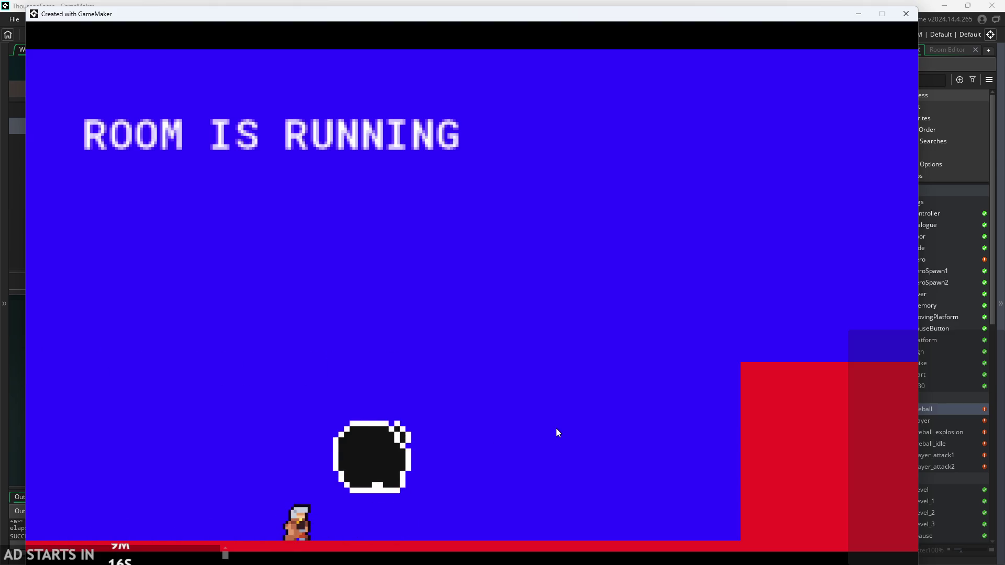
{"action": "key", "text": "space"}
- Slash to burst the hovering fireball, summon and launch another, then close the game
{"action": "key", "text": "Right"}
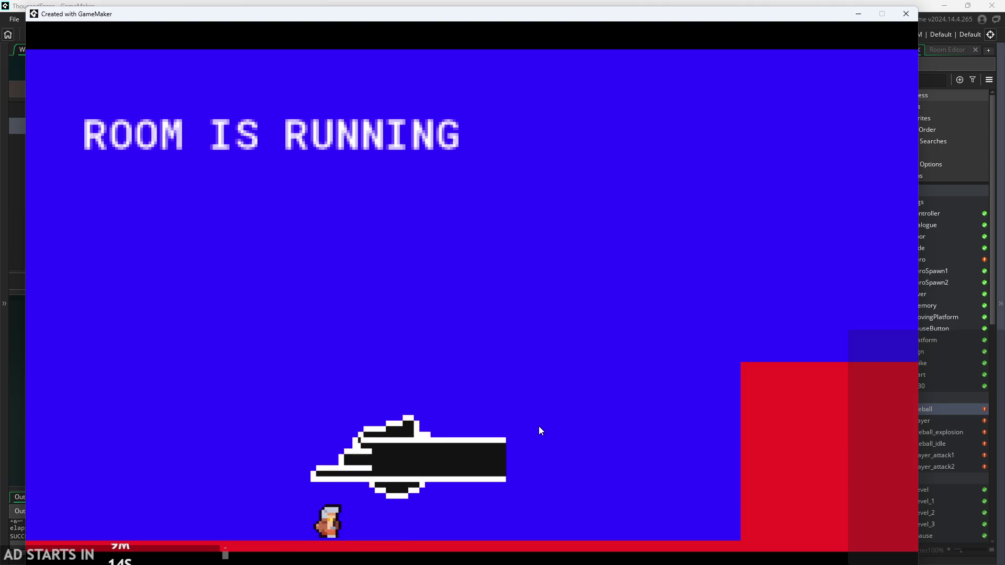
{"action": "key", "text": "Left"}
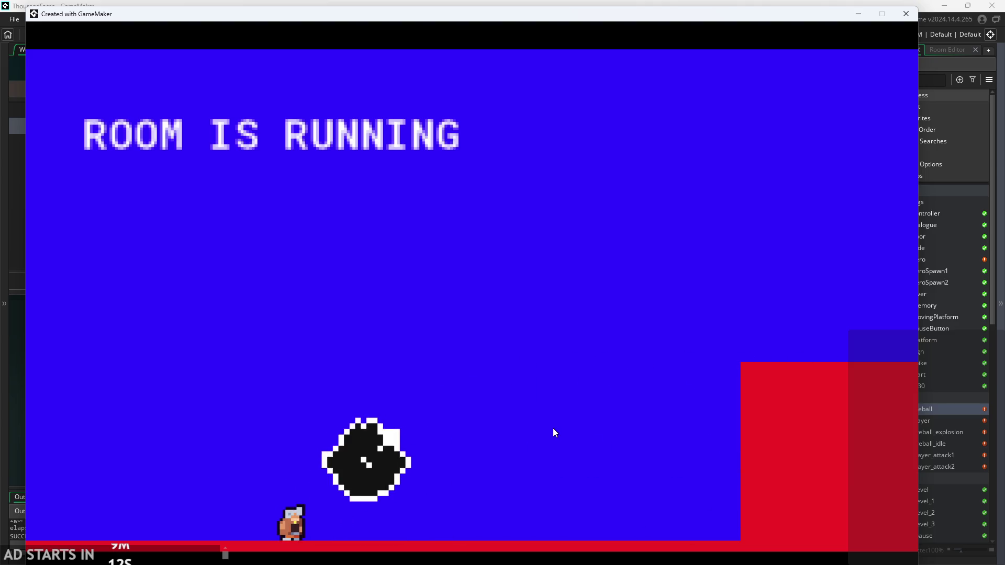
{"action": "key", "text": "space"}
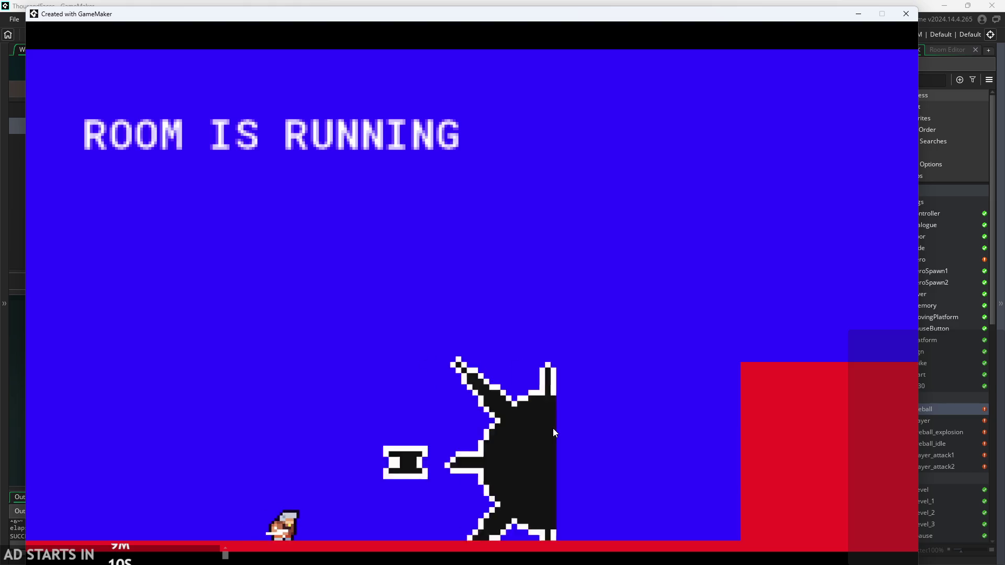
{"action": "key", "text": "Right"}
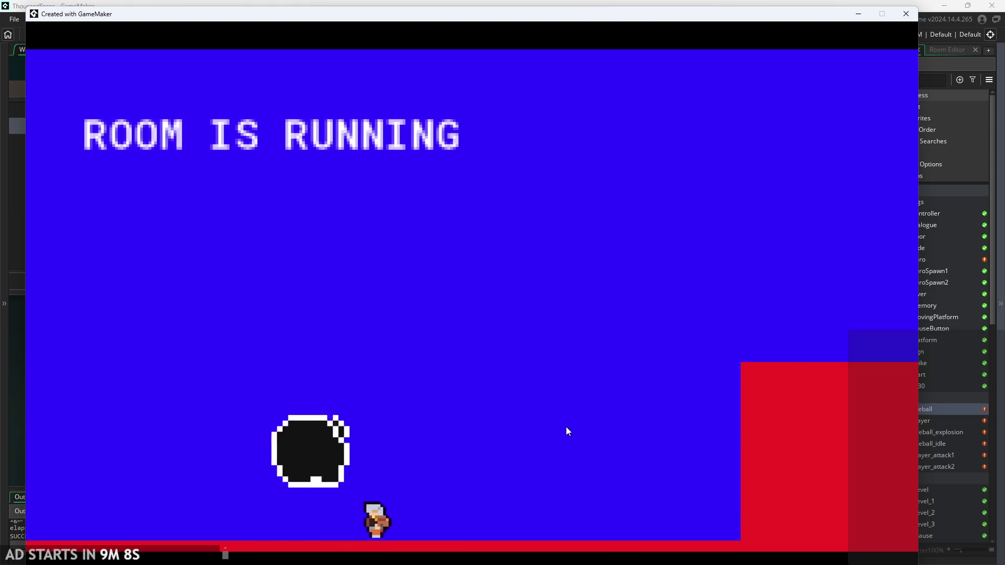
{"action": "key", "text": "Left"}
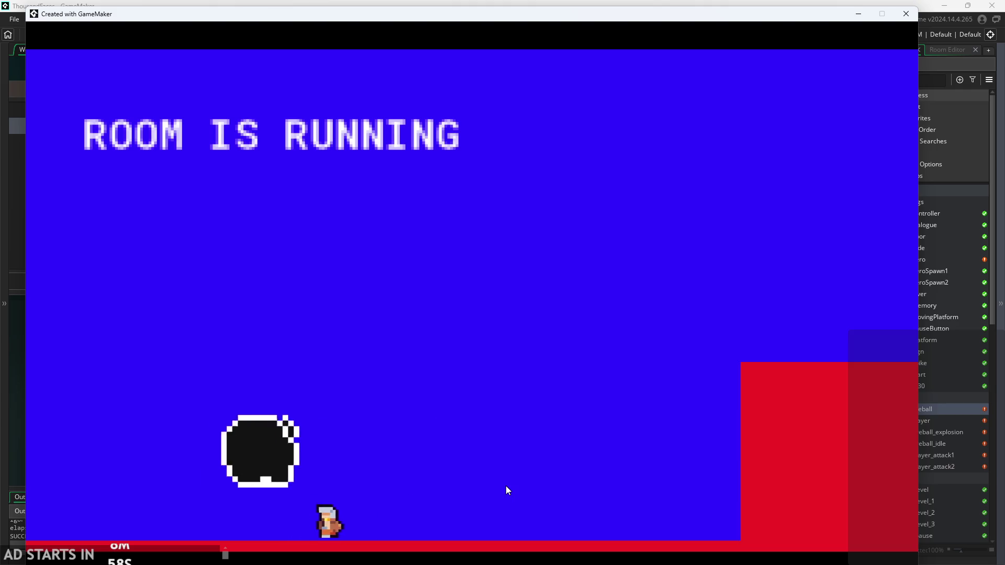
{"action": "key", "text": "Left"}
{"action": "key", "text": "Right"}
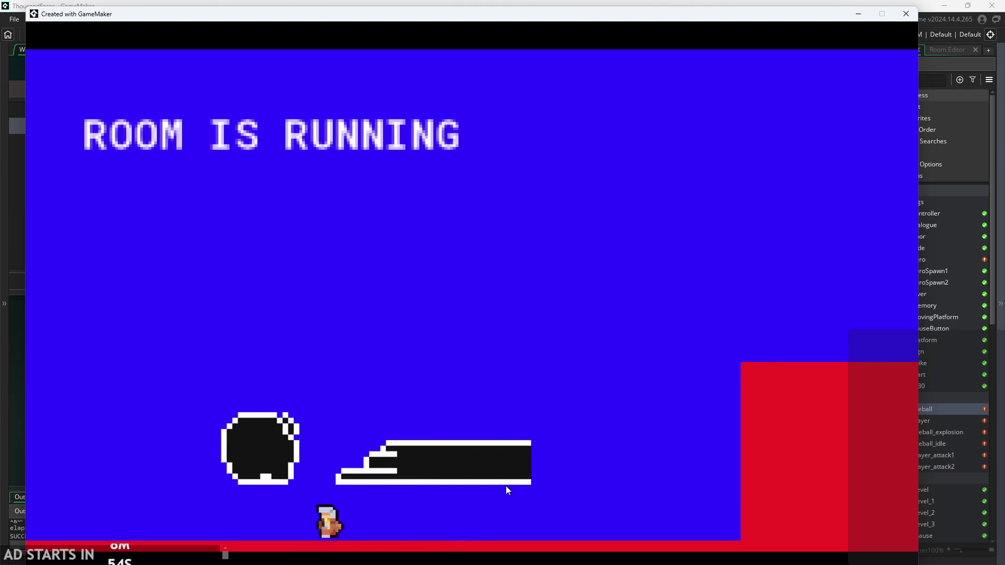
{"action": "key", "text": "Right"}
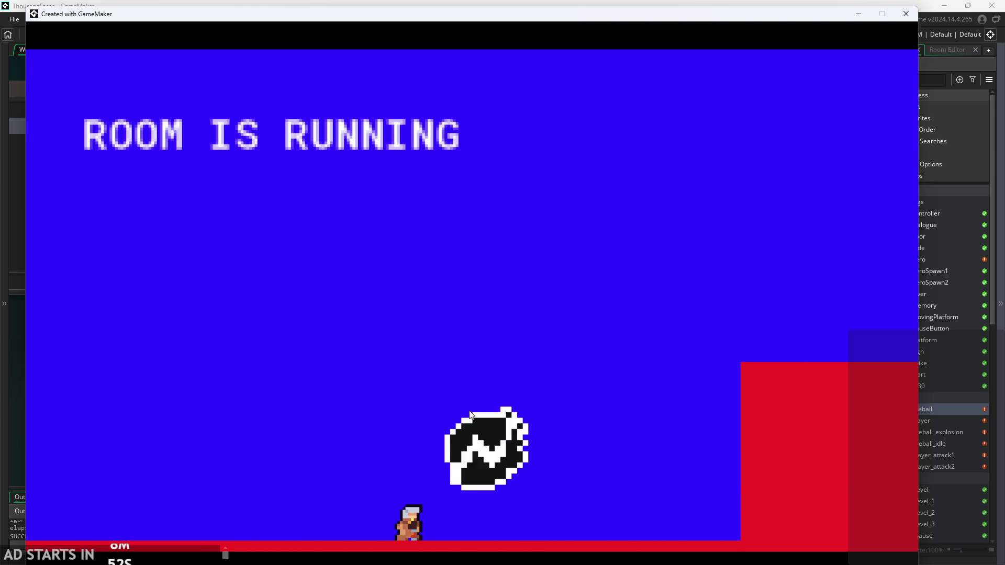
{"action": "left_click", "coordinate": [913, 16]}
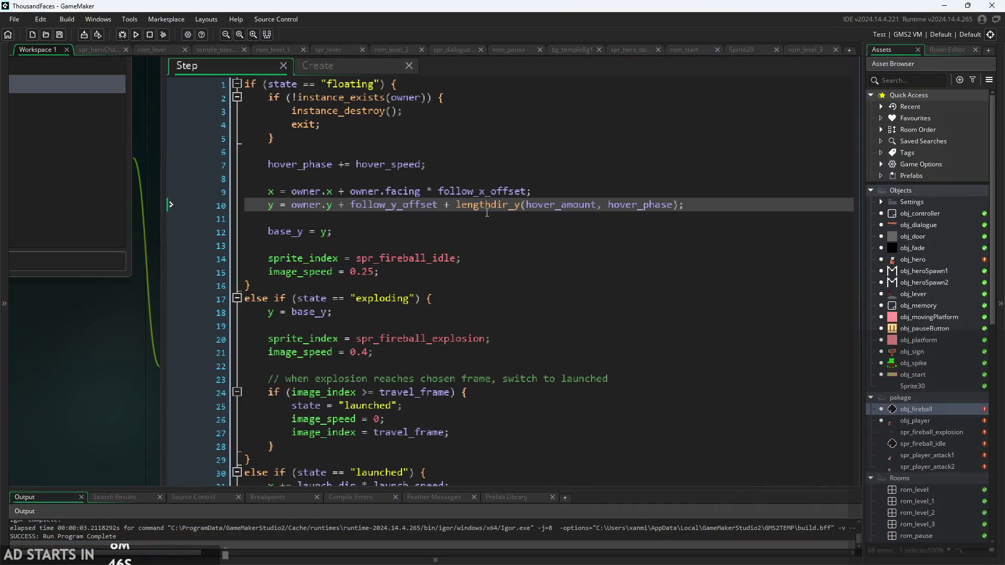
{"action": "left_click", "coordinate": [486, 213]}
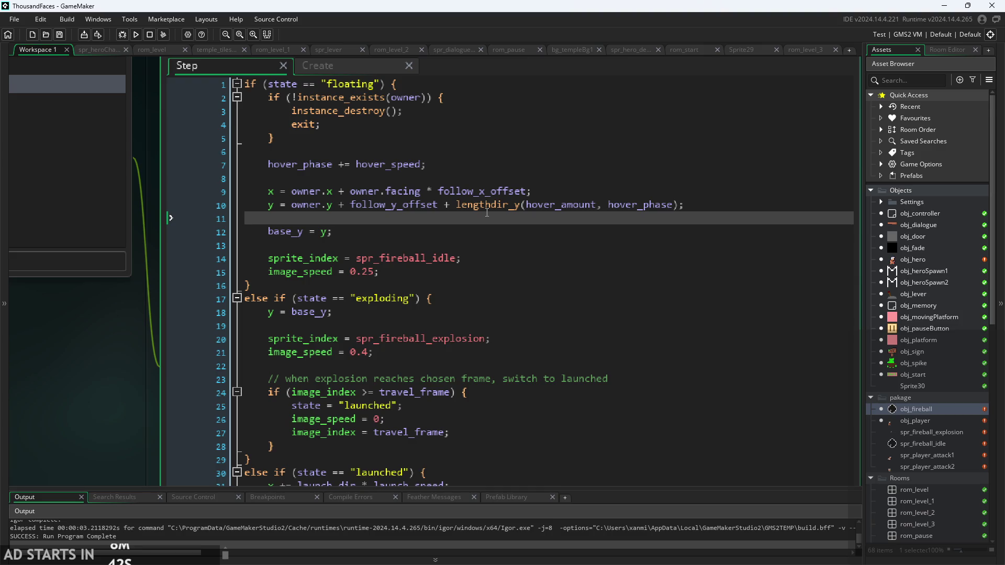
{"action": "left_click", "coordinate": [533, 195]}
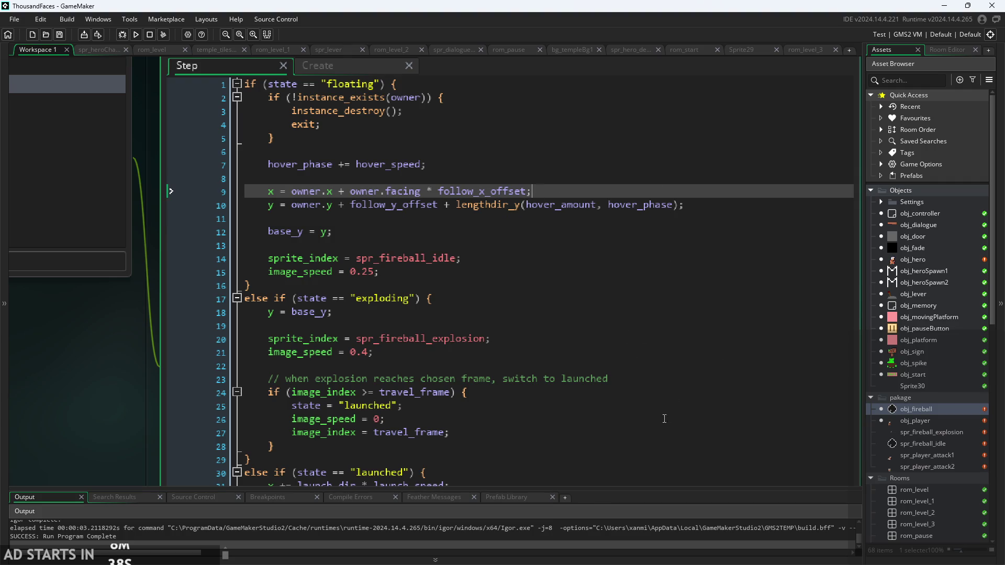
{"action": "key", "text": "Down"}
{"action": "key", "text": "Down"}
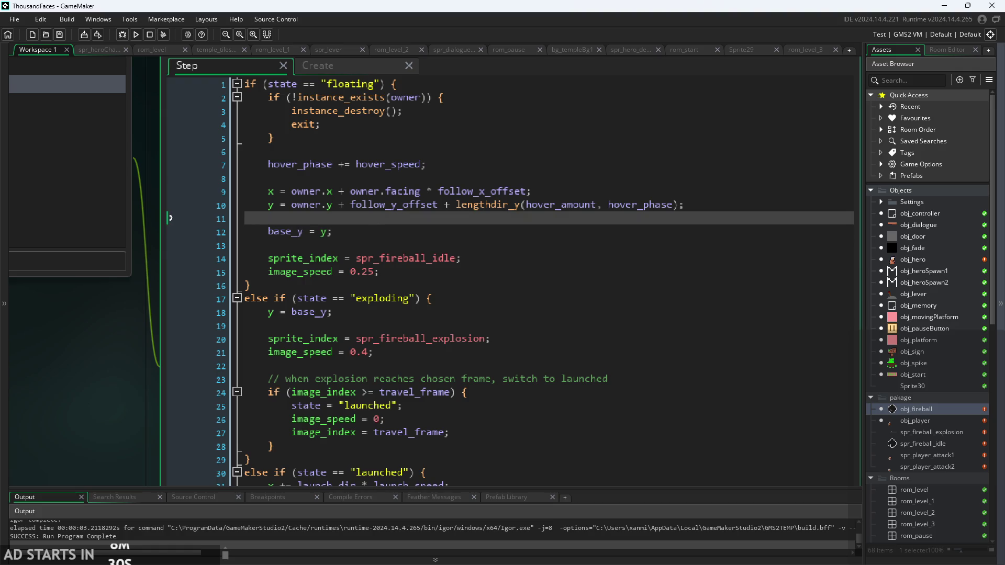
{"action": "key", "text": "alt+Tab"}
- Undo the miswritten label back to R and redraw the RMB letters
{"action": "scroll", "coordinate": [291, 400], "scroll_direction": "down", "scroll_amount": 2, "text": "ctrl"}
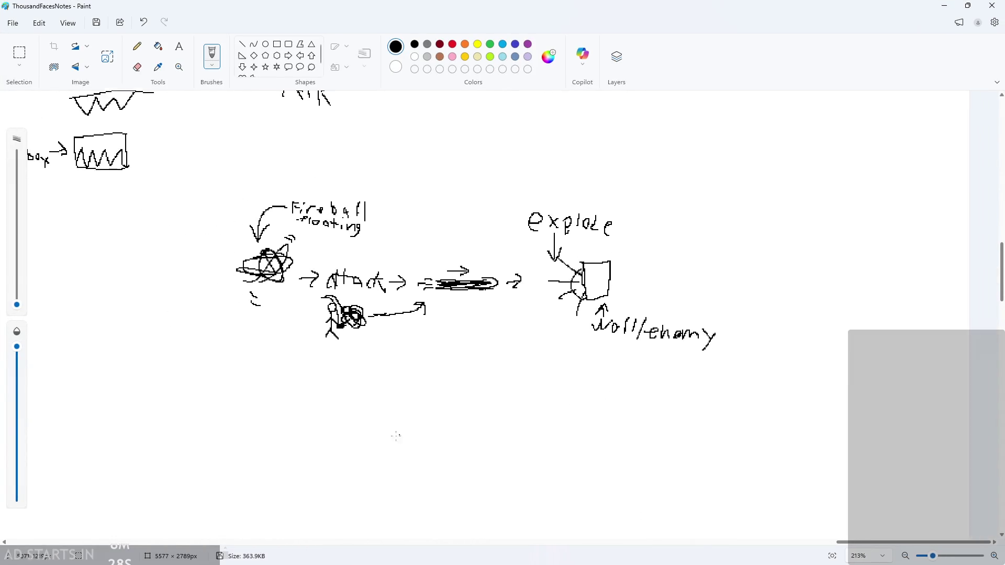
{"action": "scroll", "coordinate": [291, 400], "scroll_direction": "up", "scroll_amount": 3, "text": "ctrl"}
{"action": "scroll", "coordinate": [291, 400], "scroll_direction": "up", "scroll_amount": 4, "text": "ctrl"}
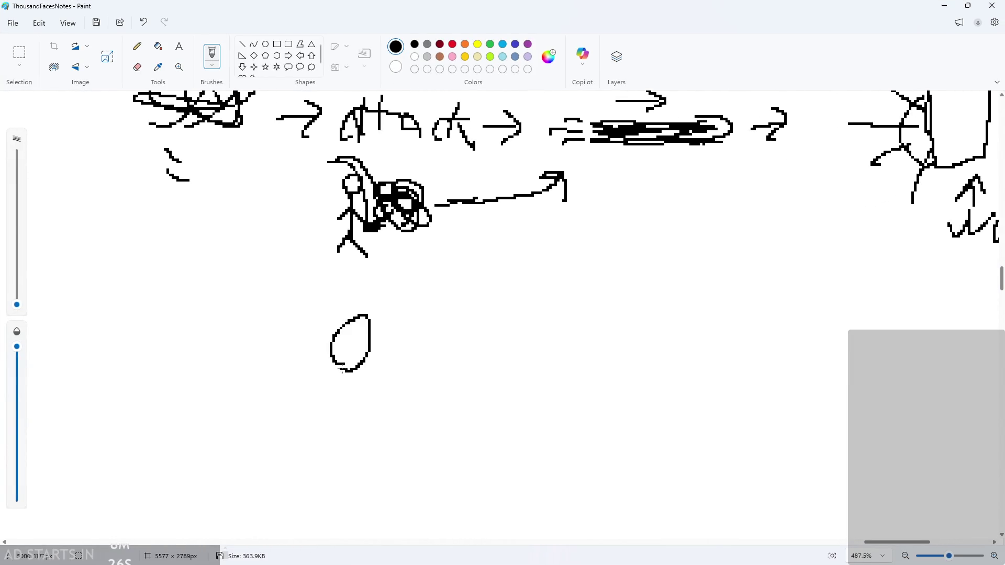
{"action": "scroll", "coordinate": [369, 508], "scroll_direction": "down", "scroll_amount": 3}
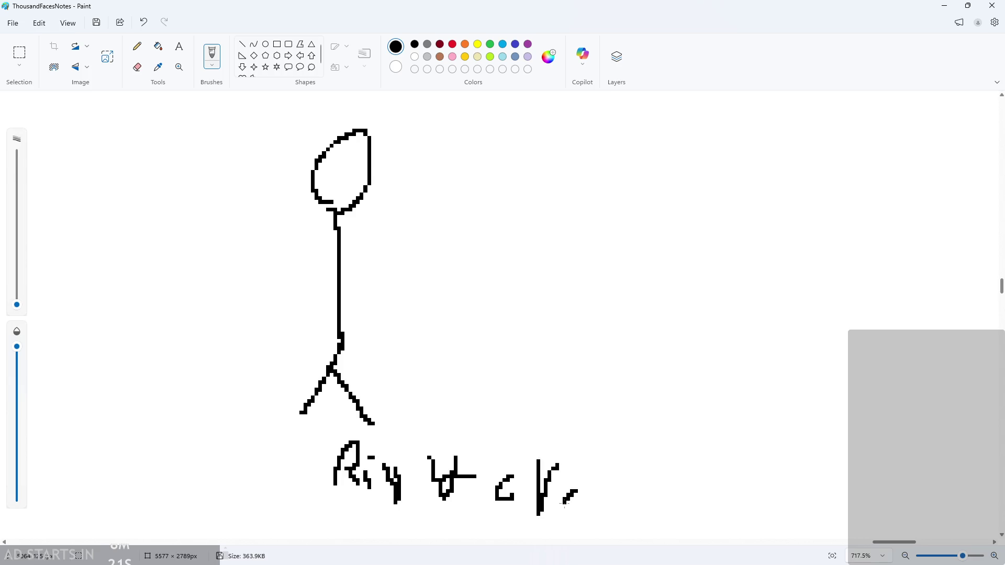
{"action": "scroll", "coordinate": [623, 522], "scroll_direction": "down", "scroll_amount": 2, "text": "ctrl"}
{"action": "key", "text": "ctrl+z"}
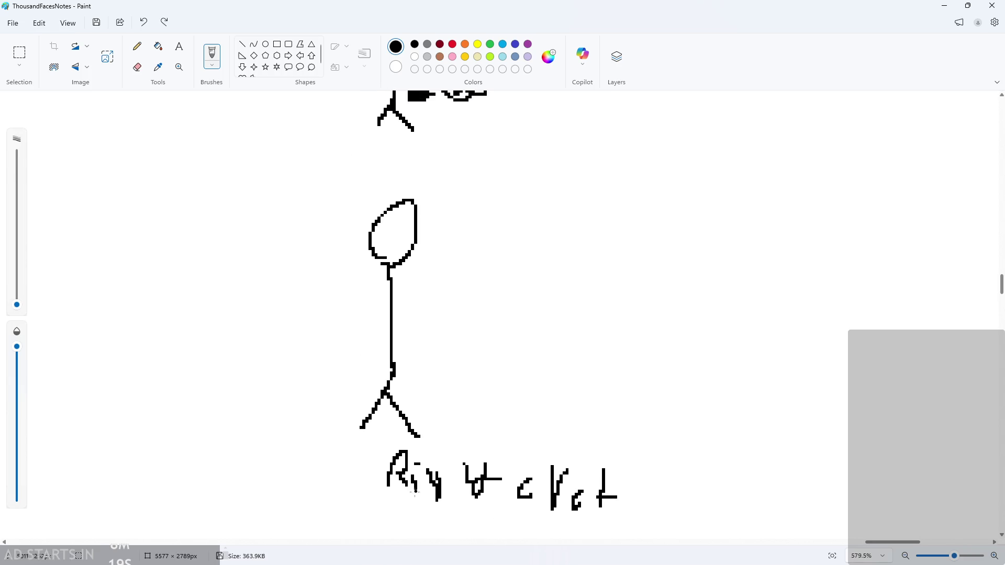
{"action": "key", "text": "ctrl+z"}
{"action": "key", "text": "ctrl+z"}
{"action": "key", "text": "ctrl+z"}
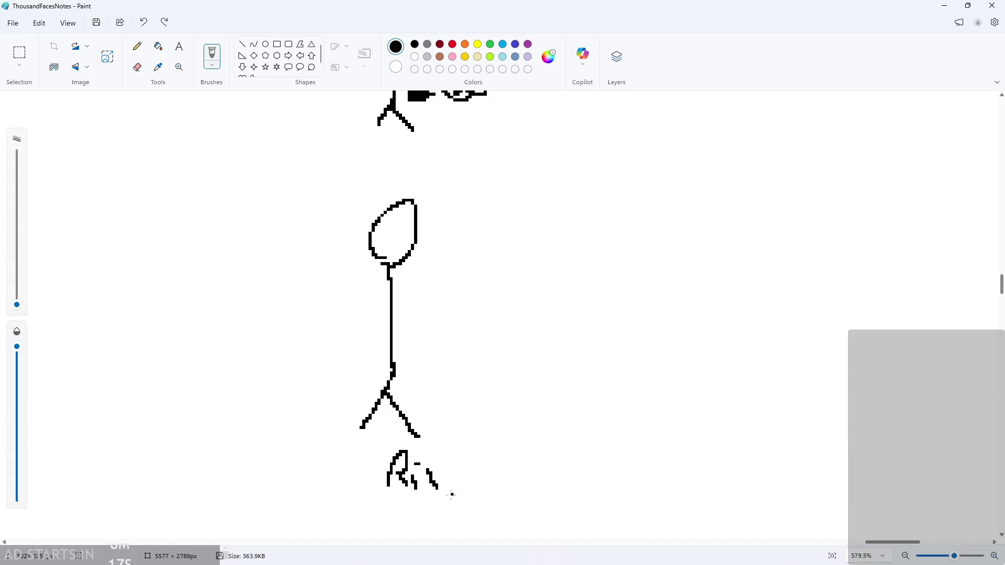
{"action": "mouse_move", "coordinate": [417, 486]}
{"action": "left_mouse_down"}
{"action": "mouse_move", "coordinate": [469, 484]}
{"action": "mouse_move", "coordinate": [468, 434]}
{"action": "left_mouse_up"}
{"action": "scroll", "coordinate": [516, 480], "scroll_direction": "up", "scroll_amount": 2}
{"action": "scroll", "coordinate": [516, 480], "scroll_direction": "down", "scroll_amount": 1}
{"action": "mouse_move", "coordinate": [436, 430]}
{"action": "left_mouse_down"}
{"action": "mouse_move", "coordinate": [474, 434]}
{"action": "mouse_move", "coordinate": [479, 473]}
{"action": "left_mouse_up"}
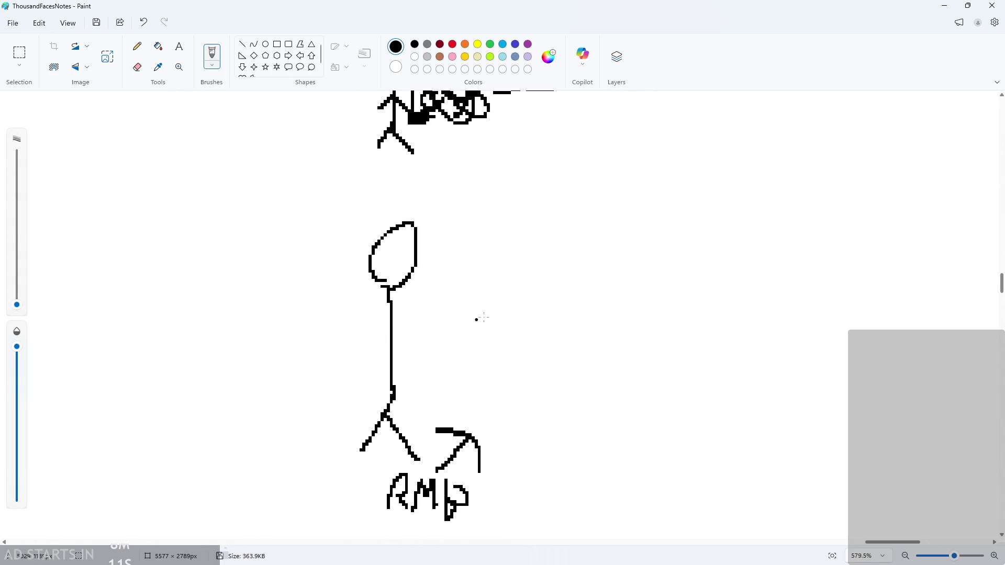
- Scribble the fireball beside the stick figure and redraw its arm, undoing stray strokes
{"action": "mouse_move", "coordinate": [505, 316]}
{"action": "left_mouse_down"}
{"action": "mouse_move", "coordinate": [518, 291]}
{"action": "mouse_move", "coordinate": [452, 324]}
{"action": "mouse_move", "coordinate": [570, 297]}
{"action": "mouse_move", "coordinate": [498, 330]}
{"action": "mouse_move", "coordinate": [482, 398]}
{"action": "mouse_move", "coordinate": [564, 319]}
{"action": "mouse_move", "coordinate": [496, 362]}
{"action": "mouse_move", "coordinate": [466, 257]}
{"action": "mouse_move", "coordinate": [486, 316]}
{"action": "mouse_move", "coordinate": [525, 355]}
{"action": "left_mouse_up"}
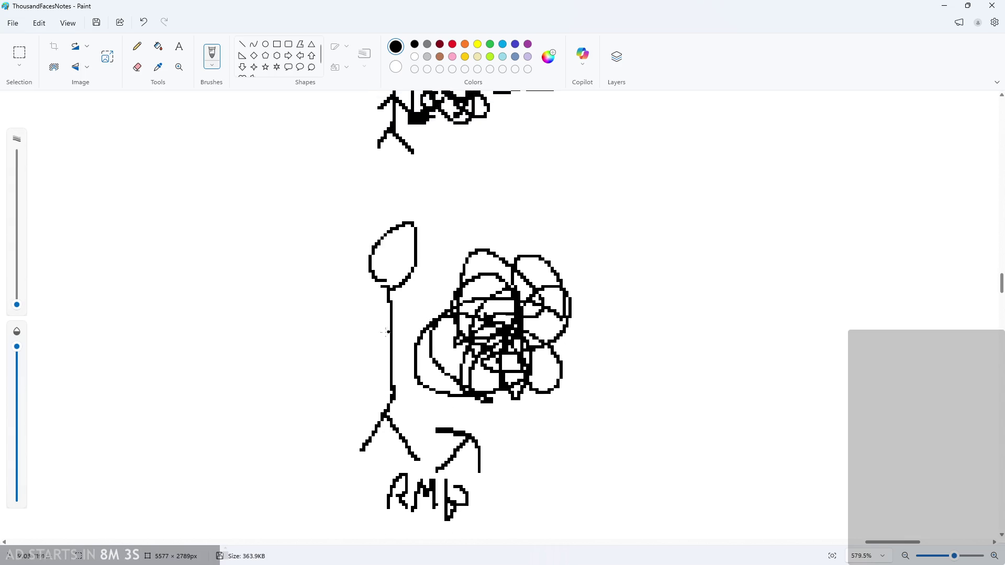
{"action": "left_click_drag", "start_coordinate": [251, 345], "coordinate": [413, 338]}
{"action": "key", "text": "ctrl+z"}
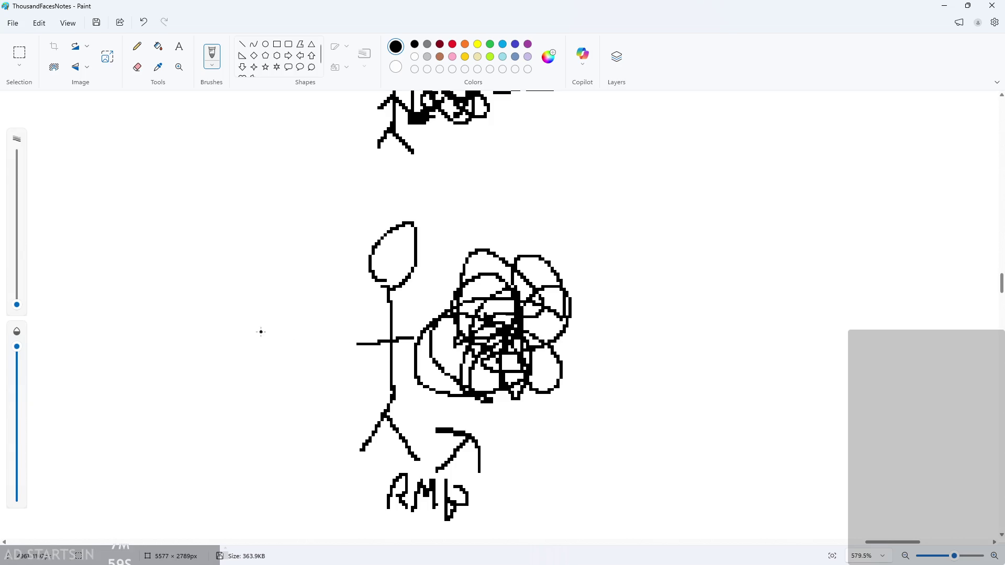
{"action": "left_click_drag", "start_coordinate": [278, 337], "coordinate": [328, 340]}
{"action": "key", "text": "ctrl+z"}
{"action": "left_click_drag", "start_coordinate": [309, 353], "coordinate": [333, 353]}
{"action": "key", "text": "ctrl+z"}
{"action": "key", "text": "ctrl+y"}
{"action": "key", "text": "ctrl+z"}
- Write the label 'y = player' above the fireball
{"action": "key", "text": "ctrl+z"}
{"action": "key", "text": "ctrl+z"}
{"action": "key", "text": "ctrl+z"}
{"action": "left_click_drag", "start_coordinate": [586, 337], "coordinate": [589, 354]}
{"action": "key", "text": "ctrl+z"}
{"action": "mouse_move", "coordinate": [466, 213]}
{"action": "left_mouse_down"}
{"action": "mouse_move", "coordinate": [479, 229]}
{"action": "mouse_move", "coordinate": [466, 244]}
{"action": "left_mouse_up"}
{"action": "mouse_move", "coordinate": [501, 208]}
{"action": "left_mouse_down"}
{"action": "mouse_move", "coordinate": [521, 207]}
{"action": "mouse_move", "coordinate": [528, 222]}
{"action": "left_mouse_up"}
{"action": "left_click_drag", "start_coordinate": [543, 220], "coordinate": [555, 228]}
{"action": "left_click_drag", "start_coordinate": [576, 195], "coordinate": [620, 230]}
{"action": "mouse_move", "coordinate": [629, 211]}
{"action": "left_mouse_down"}
{"action": "mouse_move", "coordinate": [616, 242]}
{"action": "mouse_move", "coordinate": [650, 232]}
{"action": "left_mouse_up"}
{"action": "mouse_move", "coordinate": [664, 212]}
{"action": "left_mouse_down"}
{"action": "mouse_move", "coordinate": [664, 237]}
{"action": "mouse_move", "coordinate": [692, 210]}
{"action": "left_mouse_up"}
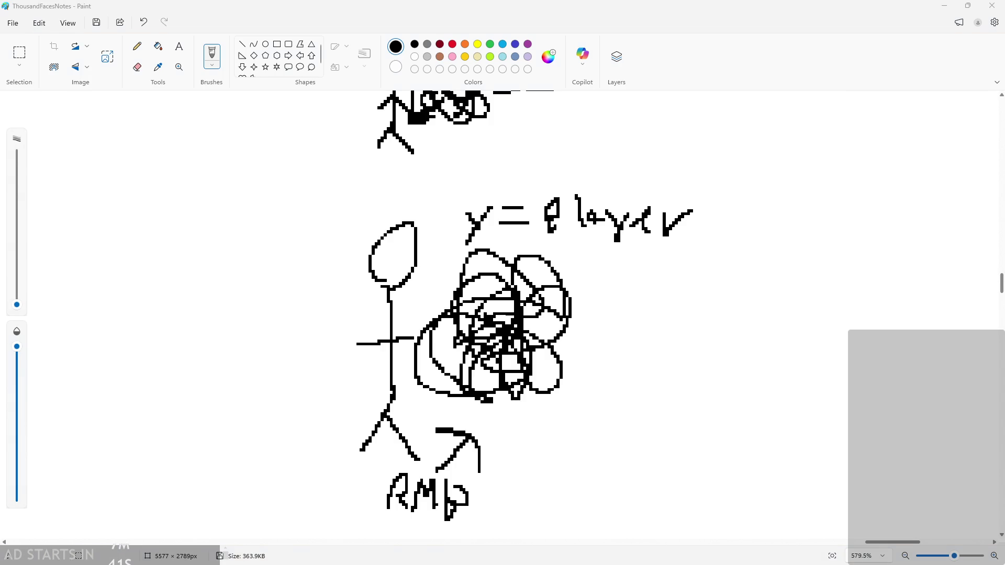
- Replace 'player' with 'hero.y' so the label reads y=hero.y
{"action": "scroll", "coordinate": [726, 158], "scroll_direction": "down", "scroll_amount": 1}
{"action": "scroll", "coordinate": [725, 158], "scroll_direction": "up", "scroll_amount": 2}
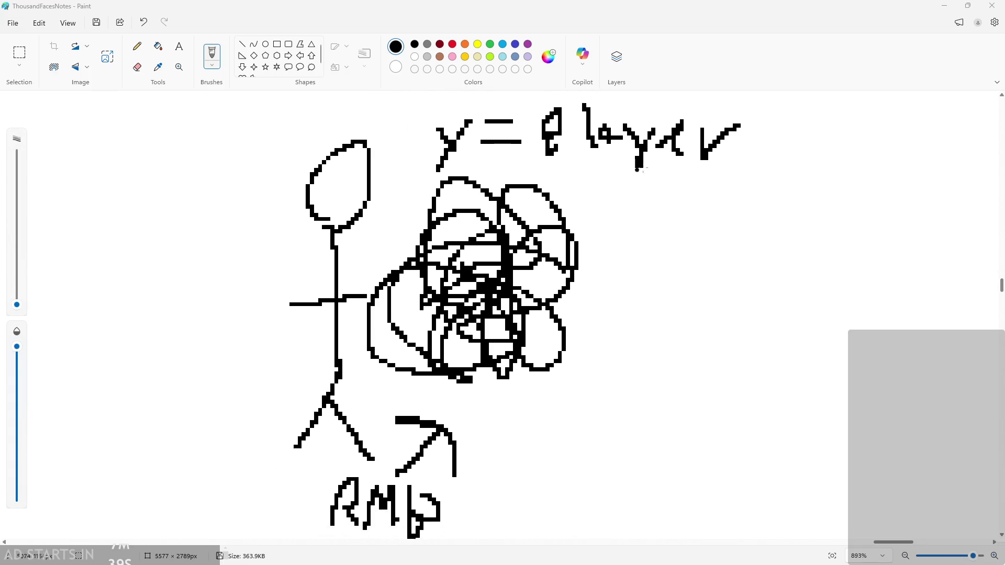
{"action": "left_click_drag", "start_coordinate": [725, 158], "coordinate": [779, 136]}
{"action": "key", "text": "ctrl+z"}
{"action": "key", "text": "ctrl+z"}
{"action": "key", "text": "ctrl+z"}
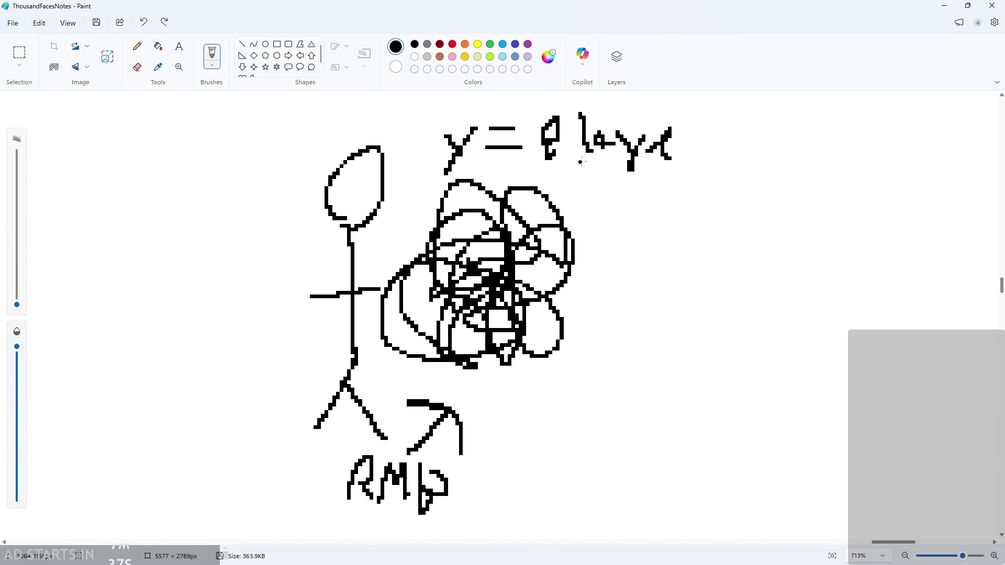
{"action": "key", "text": "ctrl+z"}
{"action": "key", "text": "ctrl+z"}
{"action": "key", "text": "ctrl+z"}
{"action": "mouse_move", "coordinate": [540, 102]}
{"action": "left_mouse_down"}
{"action": "mouse_move", "coordinate": [539, 149]}
{"action": "mouse_move", "coordinate": [558, 144]}
{"action": "left_mouse_up"}
{"action": "mouse_move", "coordinate": [572, 131]}
{"action": "left_mouse_down"}
{"action": "mouse_move", "coordinate": [589, 126]}
{"action": "mouse_move", "coordinate": [593, 143]}
{"action": "left_mouse_up"}
{"action": "mouse_move", "coordinate": [606, 141]}
{"action": "left_mouse_down"}
{"action": "mouse_move", "coordinate": [631, 121]}
{"action": "mouse_move", "coordinate": [661, 145]}
{"action": "mouse_move", "coordinate": [710, 142]}
{"action": "mouse_move", "coordinate": [696, 166]}
{"action": "left_mouse_up"}
{"action": "left_click", "coordinate": [670, 142]}
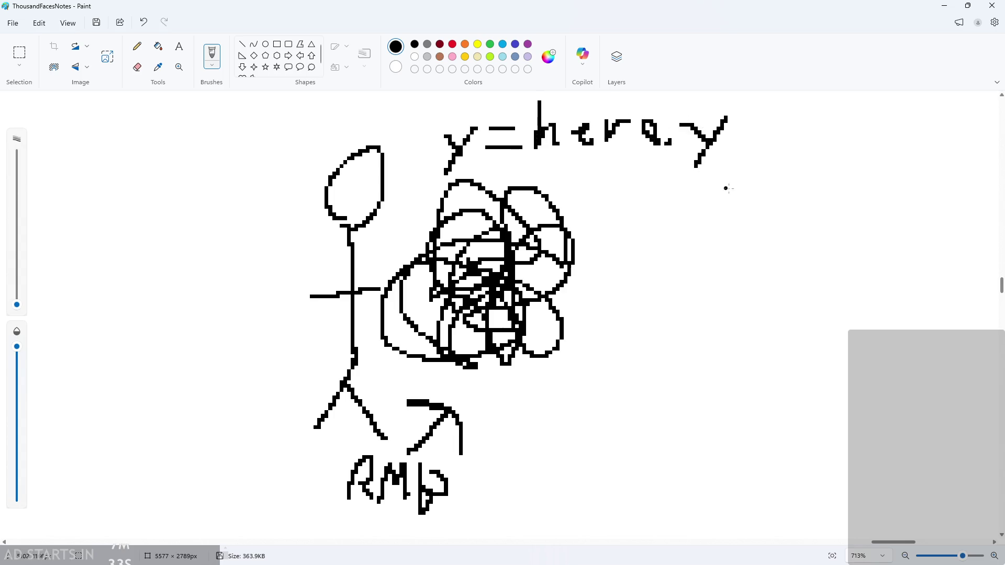
{"action": "scroll", "coordinate": [747, 208], "scroll_direction": "down", "scroll_amount": 1}
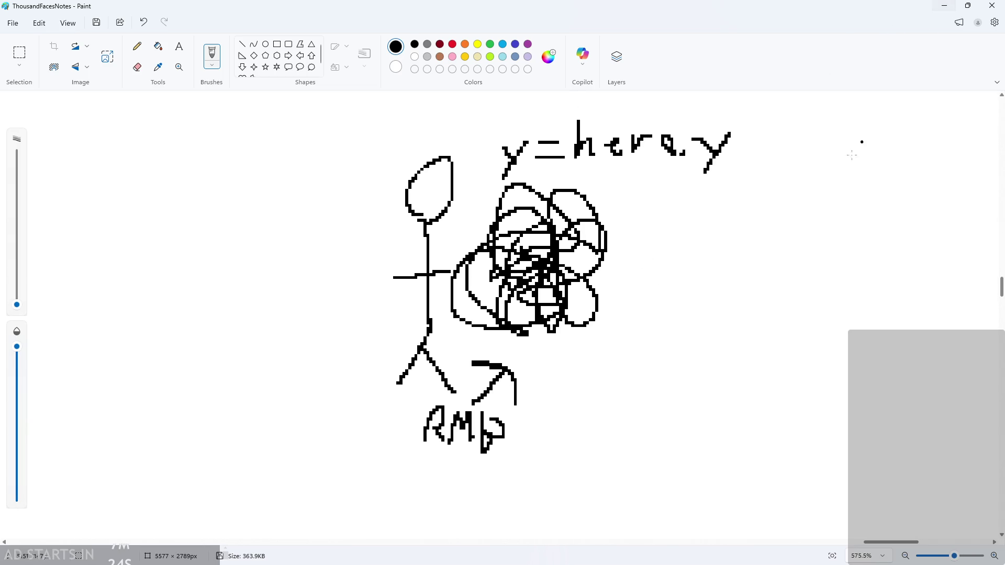
- Write sin(ms) beside the RMB arrow
{"action": "left_click_drag", "start_coordinate": [558, 391], "coordinate": [542, 441]}
{"action": "key", "text": "ctrl+z"}
{"action": "left_click", "coordinate": [575, 396]}
{"action": "mouse_move", "coordinate": [571, 410]}
{"action": "left_mouse_down"}
{"action": "mouse_move", "coordinate": [571, 439]}
{"action": "mouse_move", "coordinate": [601, 436]}
{"action": "mouse_move", "coordinate": [597, 454]}
{"action": "left_mouse_up"}
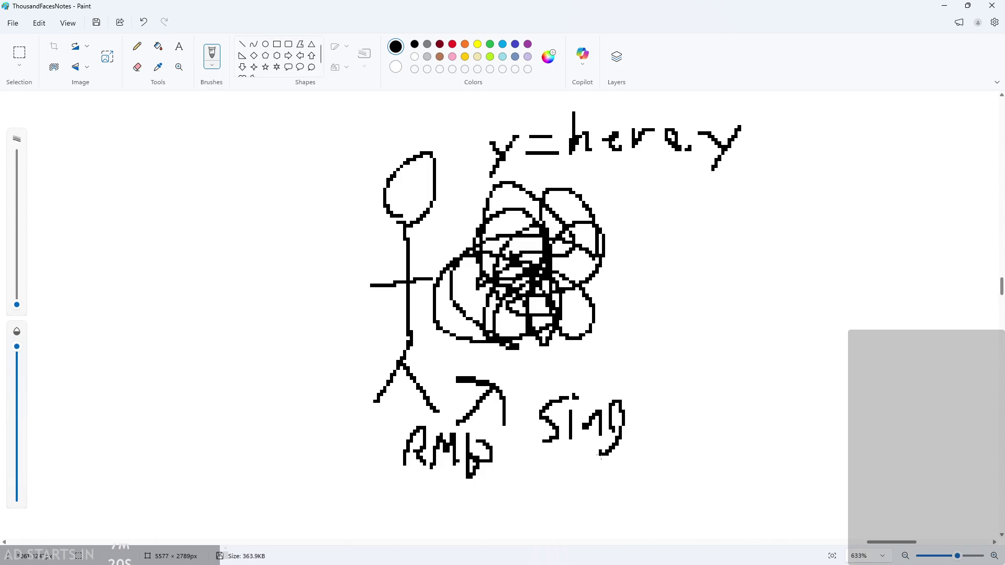
{"action": "key", "text": "ctrl+z"}
{"action": "left_click_drag", "start_coordinate": [630, 399], "coordinate": [634, 445]}
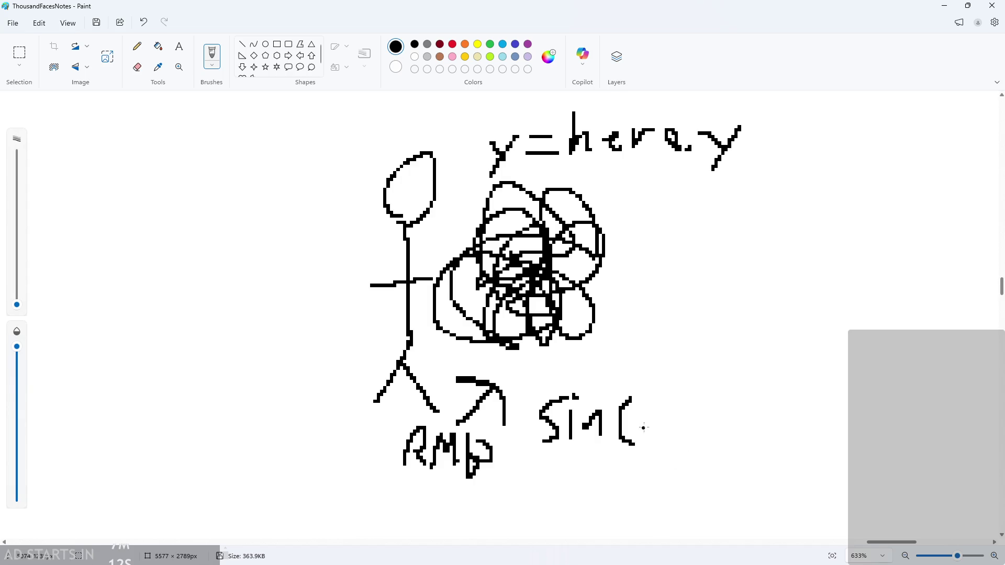
{"action": "mouse_move", "coordinate": [645, 423]}
{"action": "left_mouse_down"}
{"action": "mouse_move", "coordinate": [699, 432]}
{"action": "mouse_move", "coordinate": [705, 452]}
{"action": "mouse_move", "coordinate": [747, 404]}
{"action": "mouse_move", "coordinate": [763, 483]}
{"action": "mouse_move", "coordinate": [786, 470]}
{"action": "left_mouse_up"}
{"action": "key", "text": "ctrl+z"}
{"action": "left_click_drag", "start_coordinate": [738, 412], "coordinate": [771, 421]}
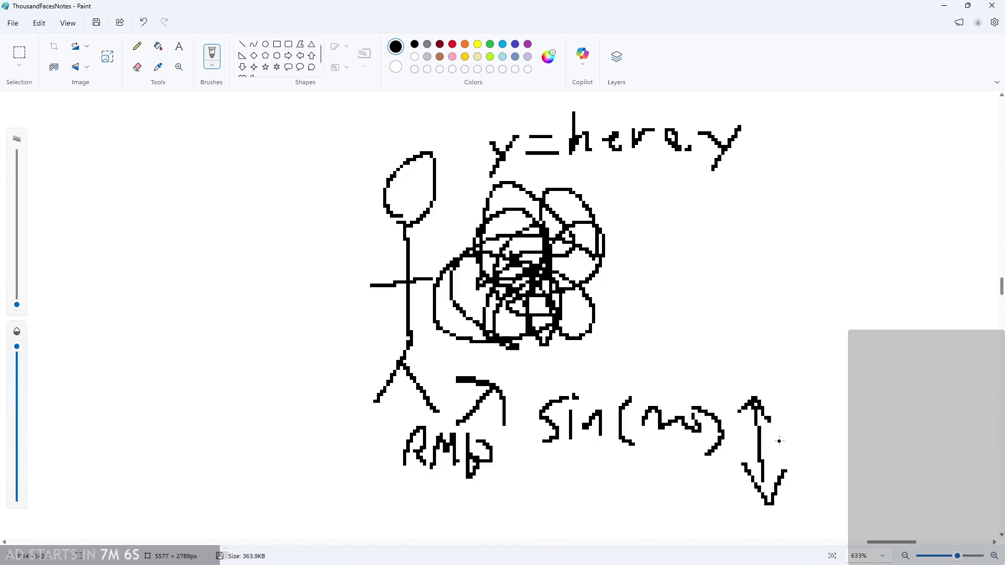
{"action": "scroll", "coordinate": [793, 378], "scroll_direction": "down", "scroll_amount": 1}
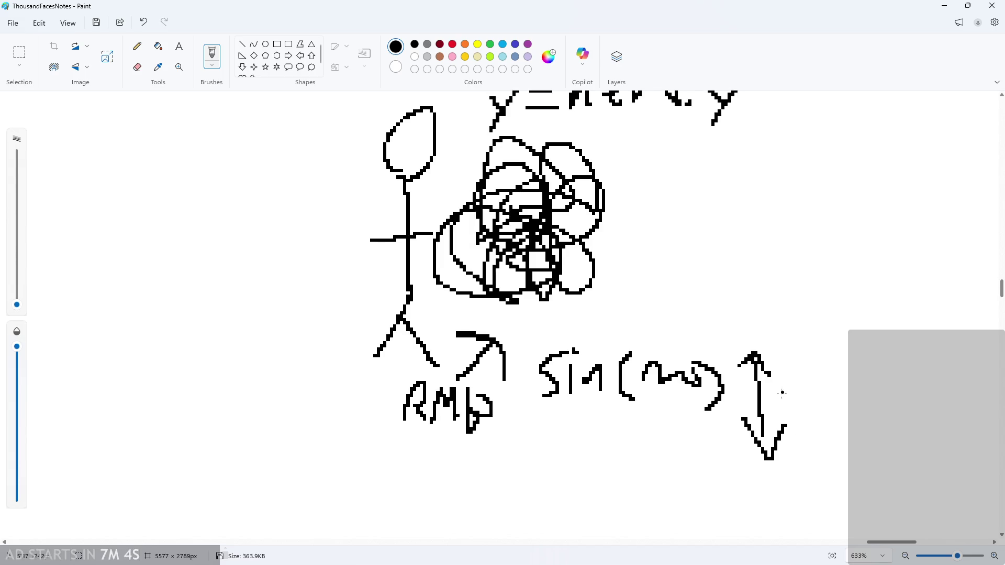
{"action": "scroll", "coordinate": [903, 424], "scroll_direction": "up", "scroll_amount": 2, "text": "ctrl"}
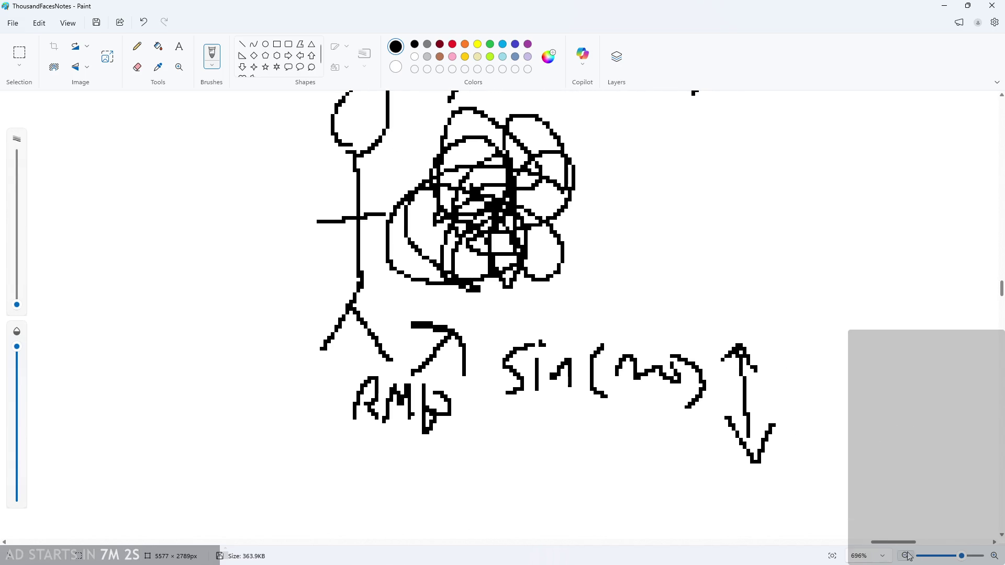
{"action": "left_click_drag", "start_coordinate": [913, 543], "coordinate": [930, 542]}
- Write 'float' next to the up-down arrow
{"action": "left_click_drag", "start_coordinate": [493, 416], "coordinate": [521, 392]}
{"action": "mouse_move", "coordinate": [549, 383]}
{"action": "left_mouse_down"}
{"action": "mouse_move", "coordinate": [549, 409]}
{"action": "mouse_move", "coordinate": [580, 394]}
{"action": "left_mouse_up"}
{"action": "key", "text": "ctrl+z"}
{"action": "key", "text": "ctrl+z"}
{"action": "key", "text": "ctrl+z"}
{"action": "left_click_drag", "start_coordinate": [478, 404], "coordinate": [518, 403]}
{"action": "left_click_drag", "start_coordinate": [556, 397], "coordinate": [548, 417]}
{"action": "left_click_drag", "start_coordinate": [527, 382], "coordinate": [520, 415]}
{"action": "left_click_drag", "start_coordinate": [531, 408], "coordinate": [556, 414]}
{"action": "mouse_move", "coordinate": [581, 406]}
{"action": "left_mouse_down"}
{"action": "mouse_move", "coordinate": [589, 421]}
{"action": "mouse_move", "coordinate": [576, 416]}
{"action": "left_mouse_up"}
{"action": "mouse_move", "coordinate": [610, 376]}
{"action": "left_mouse_down"}
{"action": "mouse_move", "coordinate": [589, 421]}
{"action": "mouse_move", "coordinate": [649, 400]}
{"action": "left_mouse_up"}
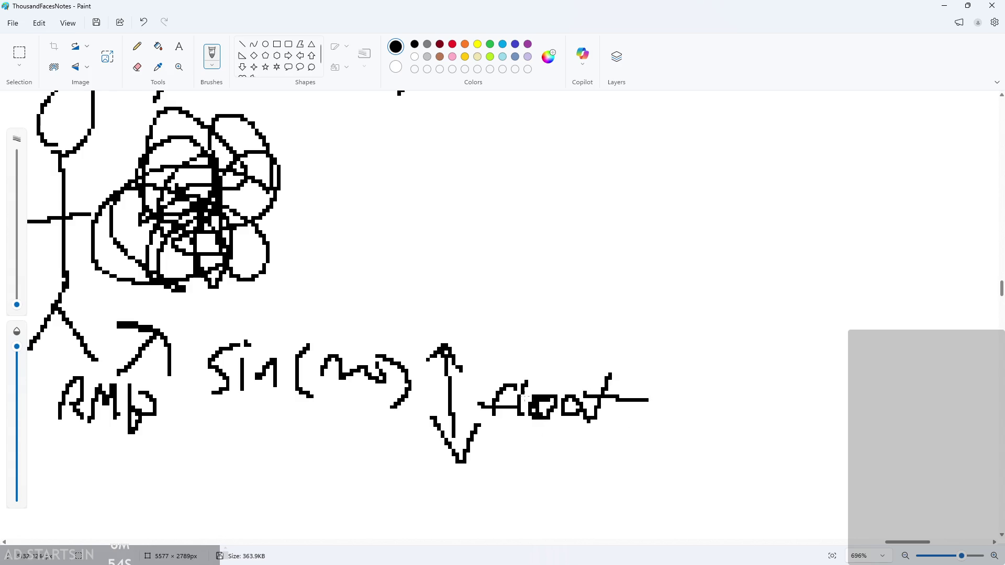
{"action": "scroll", "coordinate": [505, 443], "scroll_direction": "down", "scroll_amount": 2}
{"action": "scroll", "coordinate": [356, 401], "scroll_direction": "up", "scroll_amount": 3}
{"action": "scroll", "coordinate": [355, 401], "scroll_direction": "up", "scroll_amount": 1}
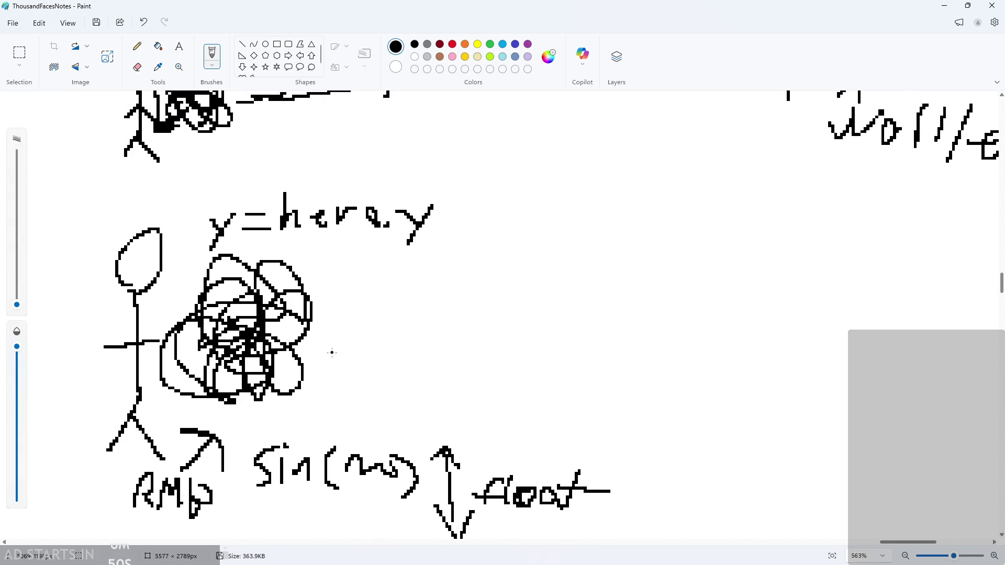
- Add motion marks above and below the fireball
{"action": "left_click_drag", "start_coordinate": [240, 405], "coordinate": [266, 412]}
{"action": "left_click_drag", "start_coordinate": [240, 428], "coordinate": [276, 426]}
{"action": "mouse_move", "coordinate": [241, 255]}
{"action": "left_mouse_down"}
{"action": "mouse_move", "coordinate": [283, 246]}
{"action": "mouse_move", "coordinate": [265, 258]}
{"action": "mouse_move", "coordinate": [278, 254]}
{"action": "left_mouse_up"}
{"action": "key", "text": "ctrl+z"}
{"action": "key", "text": "ctrl+z"}
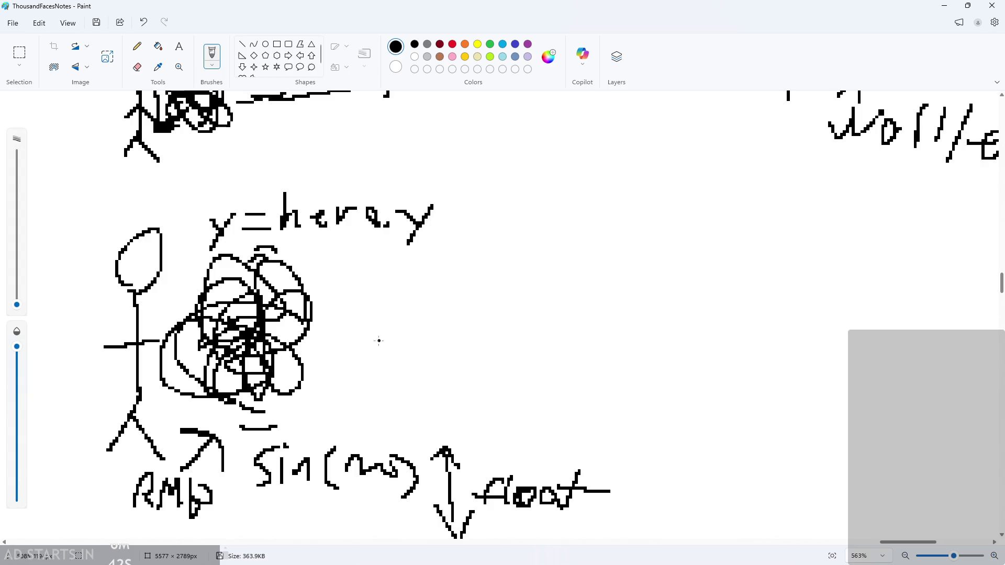
{"action": "scroll", "coordinate": [367, 361], "scroll_direction": "up", "scroll_amount": 5}
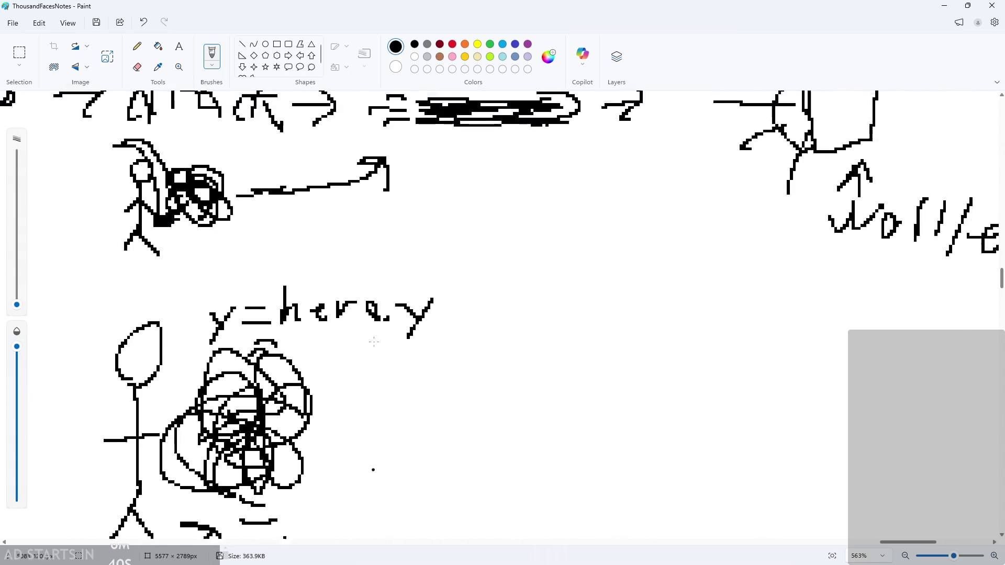
{"action": "scroll", "coordinate": [338, 365], "scroll_direction": "left", "scroll_amount": 2}
{"action": "scroll", "coordinate": [130, 364], "scroll_direction": "down", "scroll_amount": 2}
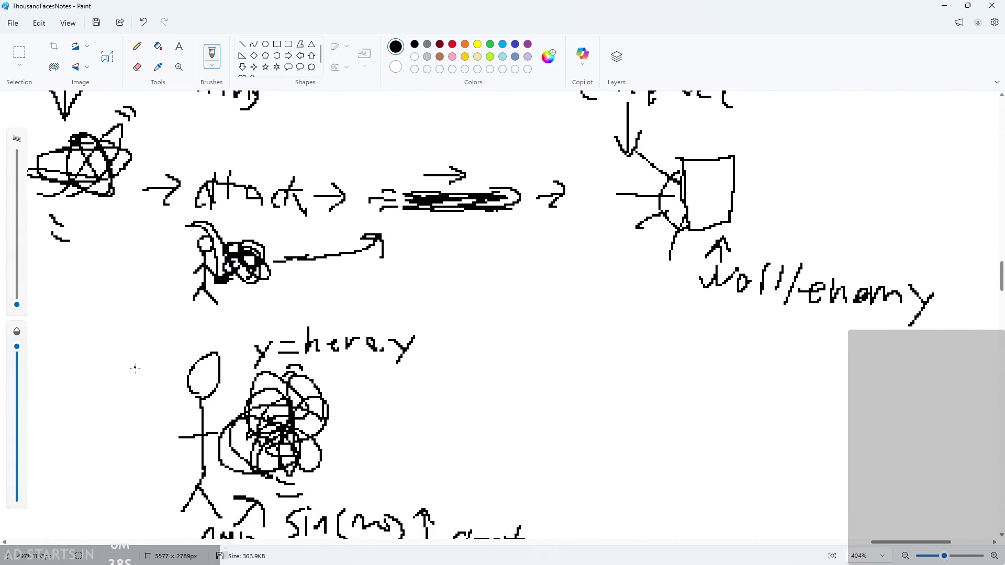
{"action": "scroll", "coordinate": [68, 361], "scroll_direction": "down", "scroll_amount": 3, "text": "ctrl"}
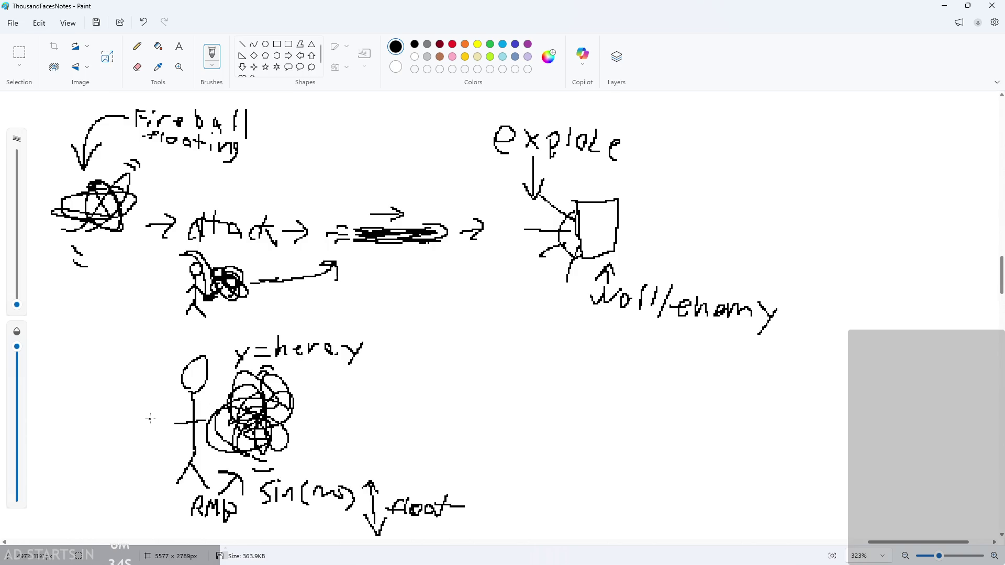
{"action": "mouse_move", "coordinate": [150, 419]}
{"action": "left_mouse_down"}
{"action": "mouse_move", "coordinate": [88, 357]}
{"action": "mouse_move", "coordinate": [50, 295]}
{"action": "mouse_move", "coordinate": [109, 313]}
{"action": "left_mouse_up"}
{"action": "scroll", "coordinate": [164, 370], "scroll_direction": "down", "scroll_amount": 1, "text": "ctrl"}
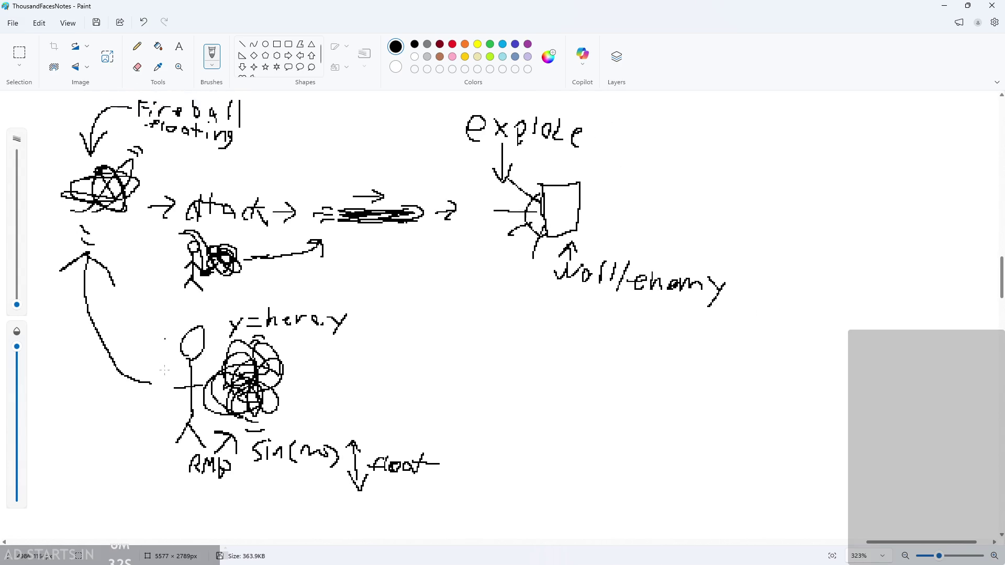
{"action": "scroll", "coordinate": [164, 370], "scroll_direction": "down", "scroll_amount": 1, "text": "ctrl"}
{"action": "scroll", "coordinate": [173, 370], "scroll_direction": "up", "scroll_amount": 2}
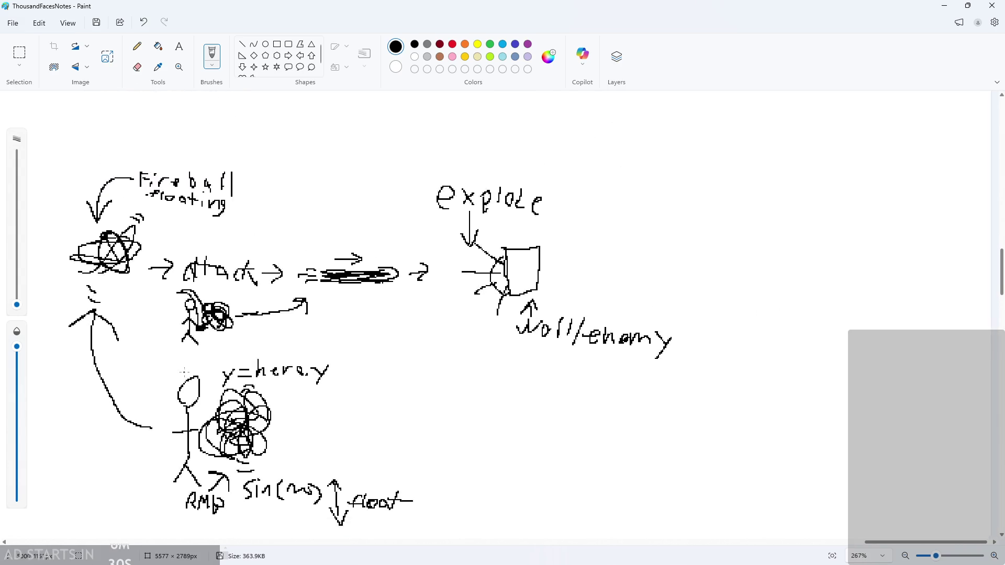
{"action": "scroll", "coordinate": [183, 372], "scroll_direction": "up", "scroll_amount": 1, "text": "ctrl"}
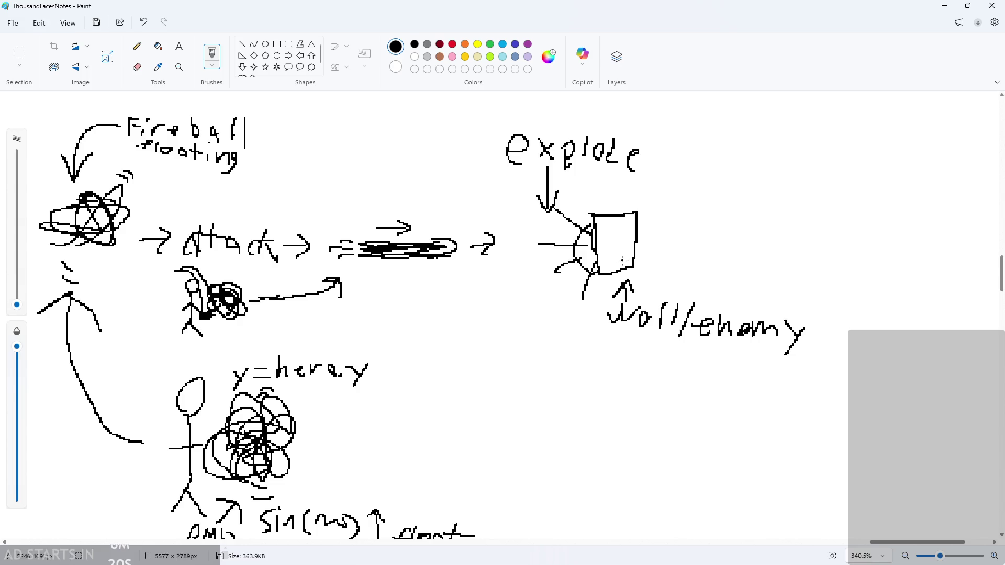
{"action": "scroll", "coordinate": [434, 314], "scroll_direction": "down", "scroll_amount": 3, "text": "ctrl"}
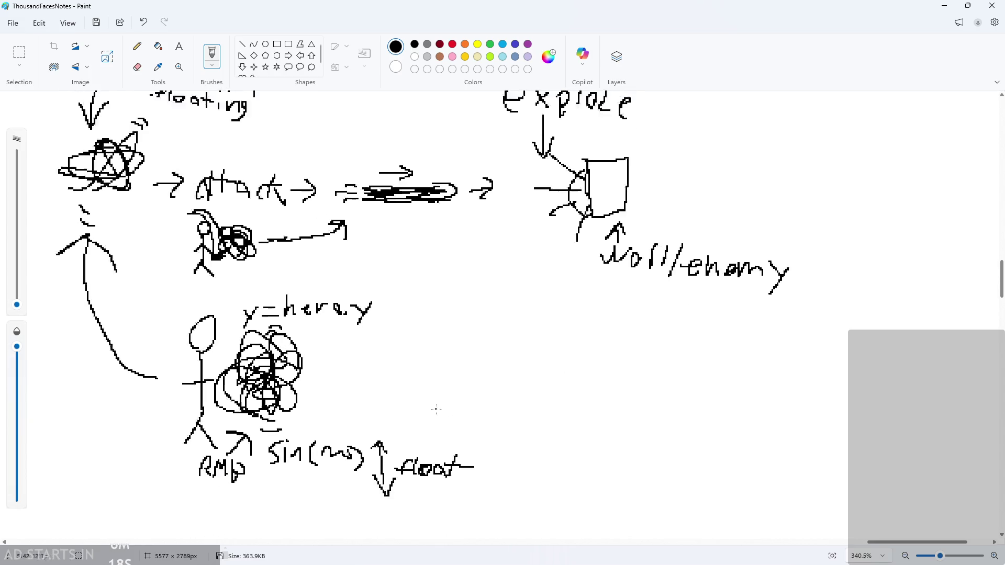
{"action": "scroll", "coordinate": [433, 314], "scroll_direction": "up", "scroll_amount": 3, "text": "ctrl"}
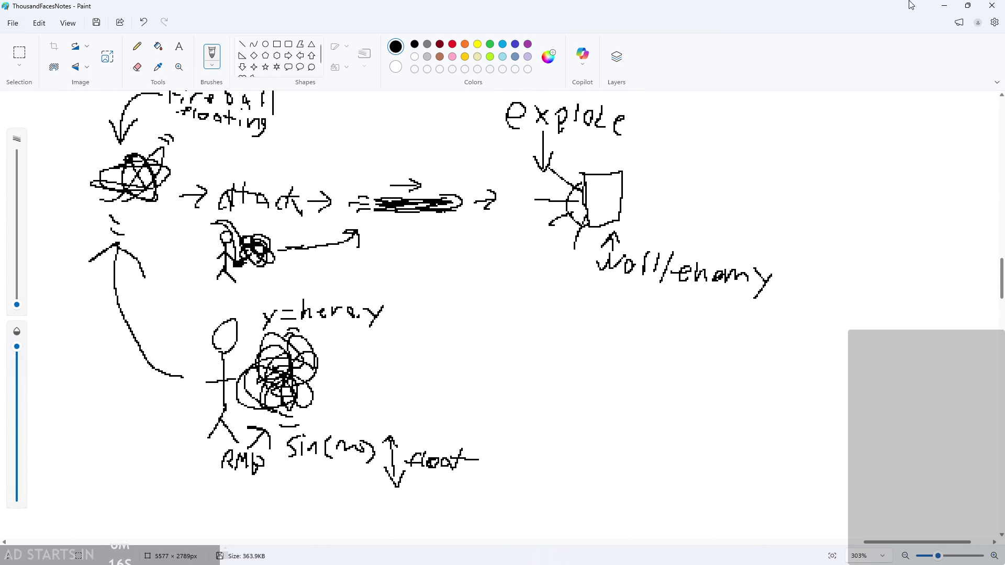
{"action": "left_click", "coordinate": [946, 5]}
- Review obj_fireball's Step code: the base_y assignment and the exploding state's y reset
{"action": "left_click", "coordinate": [467, 245]}
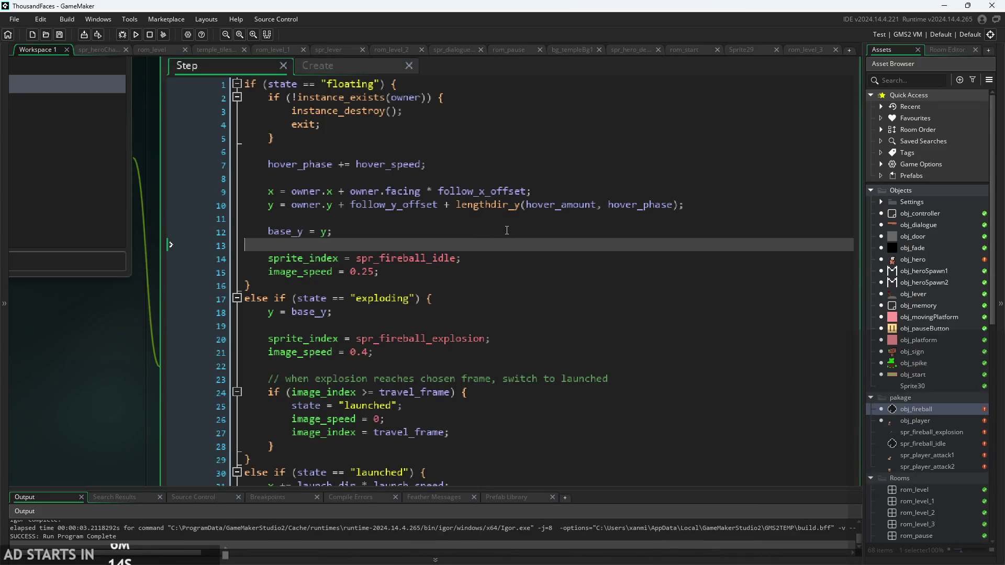
{"action": "left_click", "coordinate": [506, 231]}
{"action": "scroll", "coordinate": [507, 230], "scroll_direction": "down", "scroll_amount": 2, "text": "ctrl"}
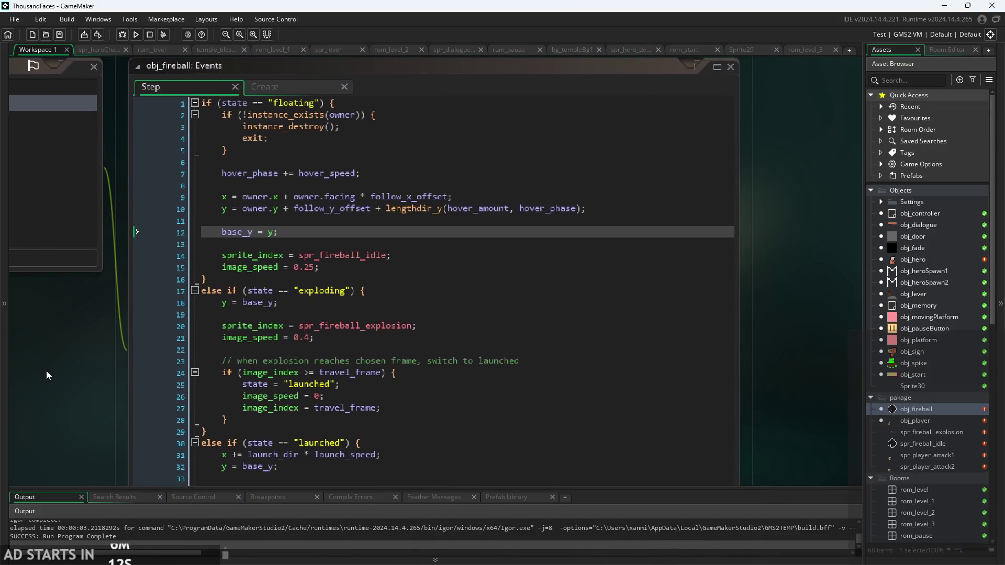
{"action": "scroll", "coordinate": [83, 360], "scroll_direction": "up", "scroll_amount": 2, "text": "ctrl"}
{"action": "left_click", "coordinate": [391, 270]}
{"action": "left_click", "coordinate": [391, 277]}
{"action": "scroll", "coordinate": [391, 276], "scroll_direction": "up", "scroll_amount": 3}
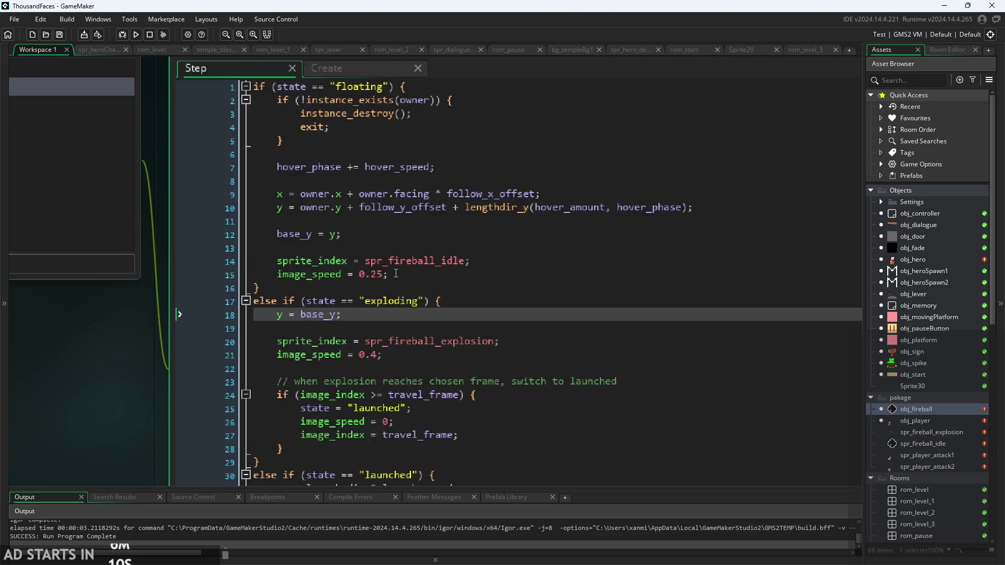
- Check the initial floating state in obj_fireball's Create code, then bring up obj_player's events
{"action": "left_click", "coordinate": [327, 100]}
{"action": "left_click", "coordinate": [368, 119]}
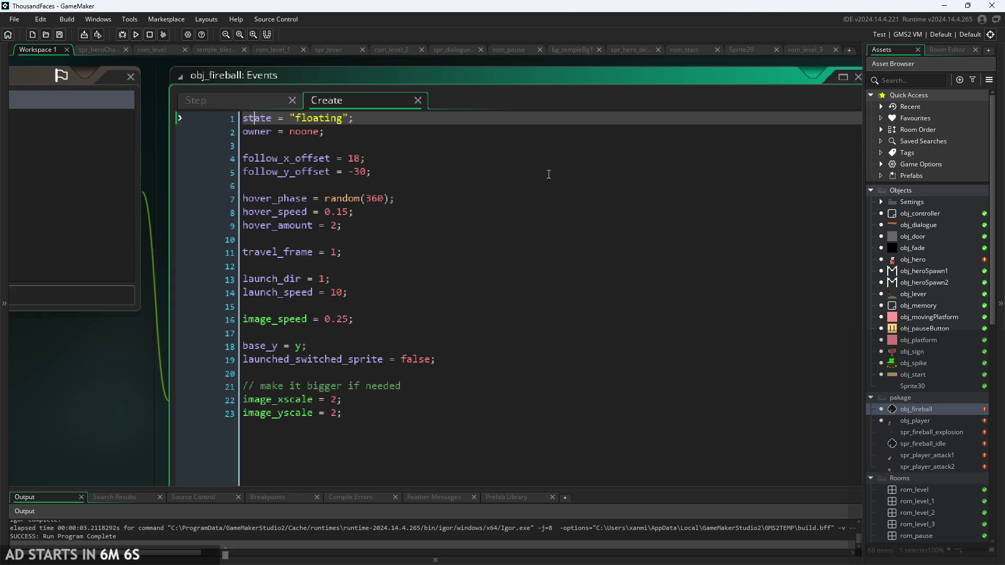
{"action": "double_click", "coordinate": [919, 409]}
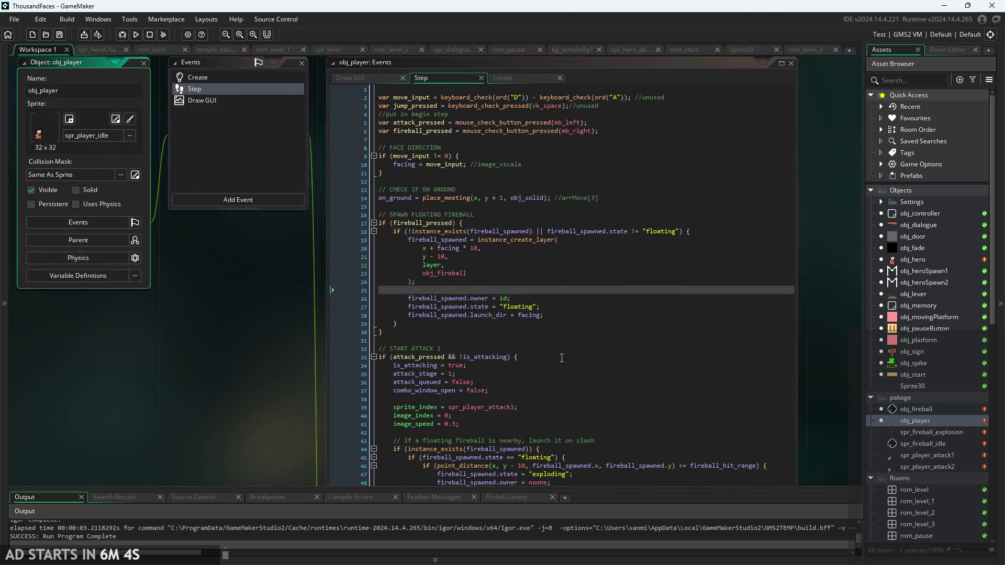
{"action": "left_click", "coordinate": [436, 256]}
{"action": "scroll", "coordinate": [538, 305], "scroll_direction": "up", "scroll_amount": 3}
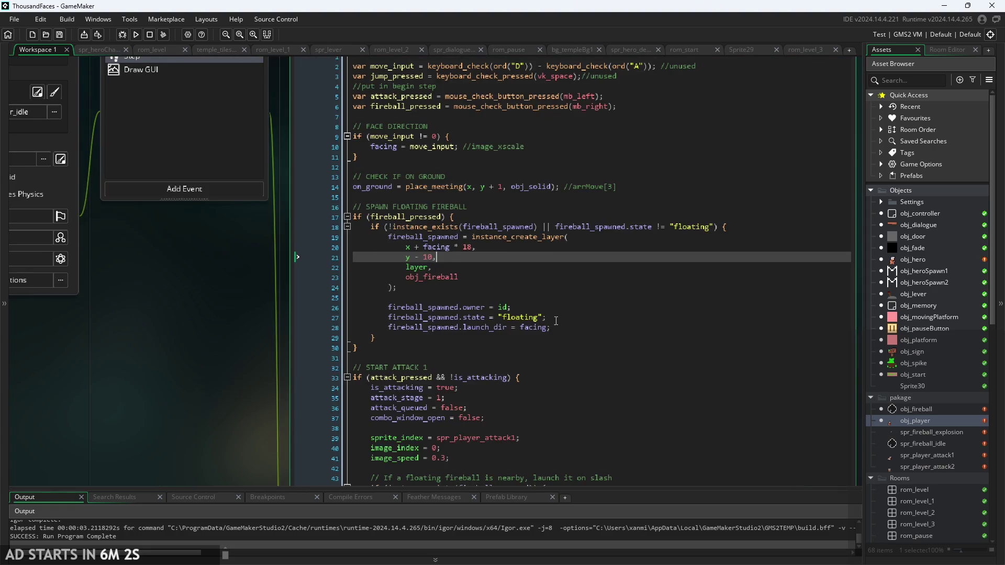
{"action": "left_click", "coordinate": [567, 195]}
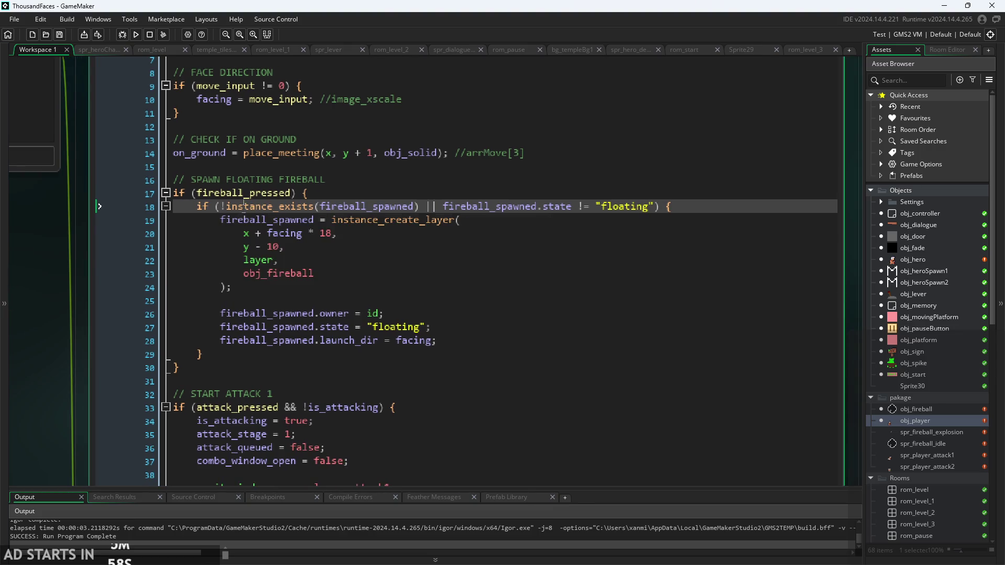
{"action": "left_click_drag", "start_coordinate": [242, 207], "coordinate": [321, 206]}
{"action": "left_click", "coordinate": [422, 206]}
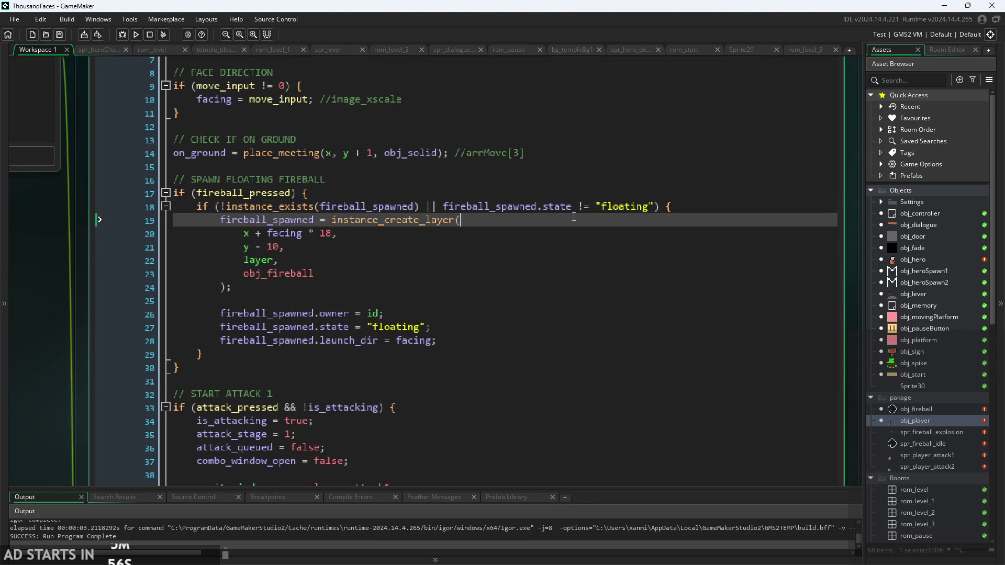
{"action": "left_click", "coordinate": [620, 207]}
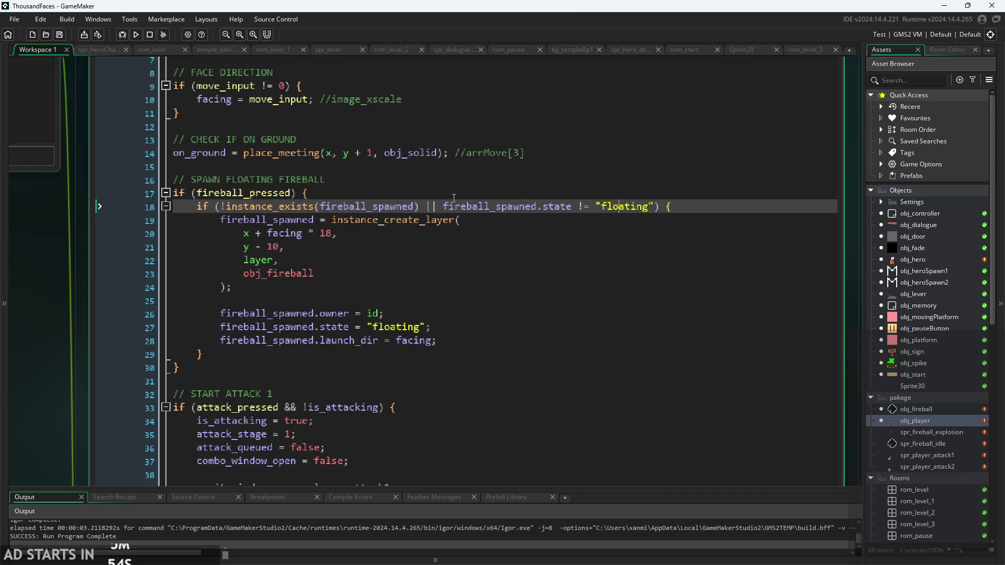
{"action": "left_click", "coordinate": [306, 220]}
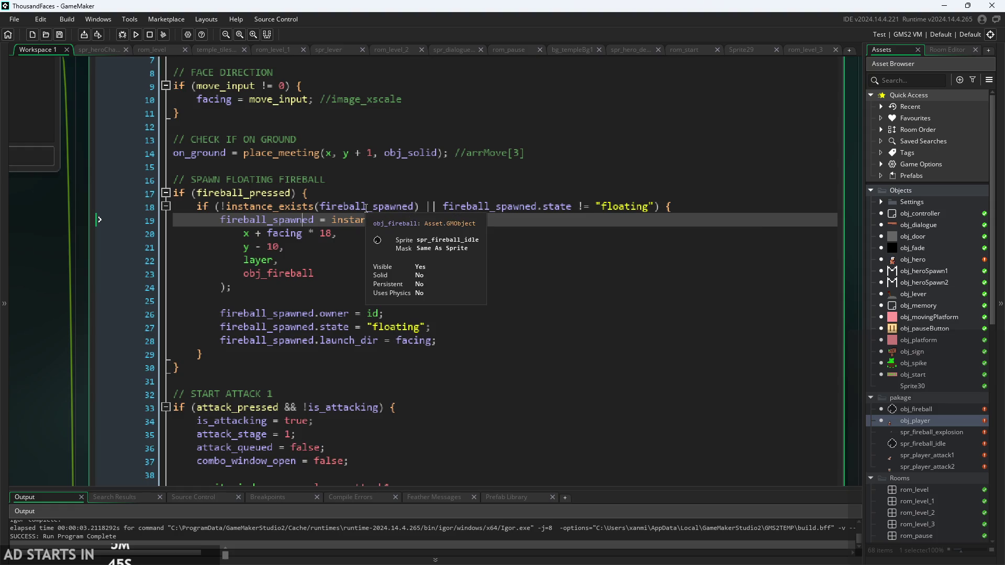
{"action": "left_click", "coordinate": [336, 207]}
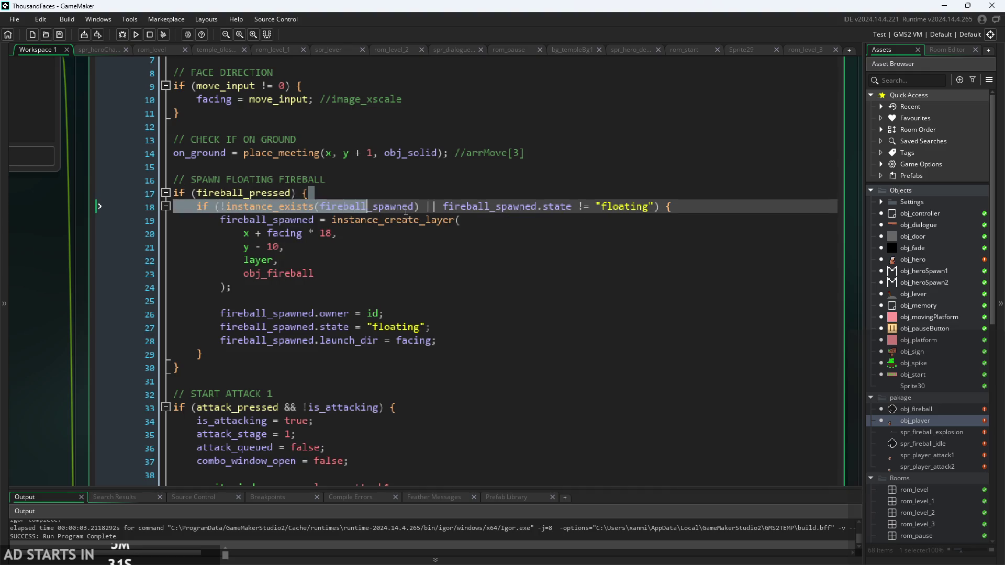
{"action": "left_click_drag", "start_coordinate": [450, 207], "coordinate": [666, 216]}
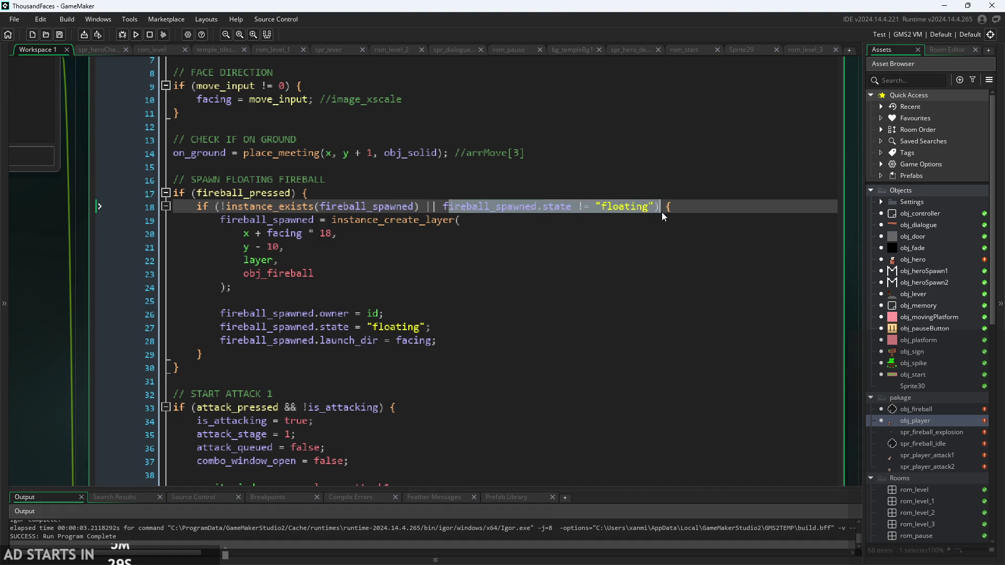
{"action": "left_click", "coordinate": [625, 212]}
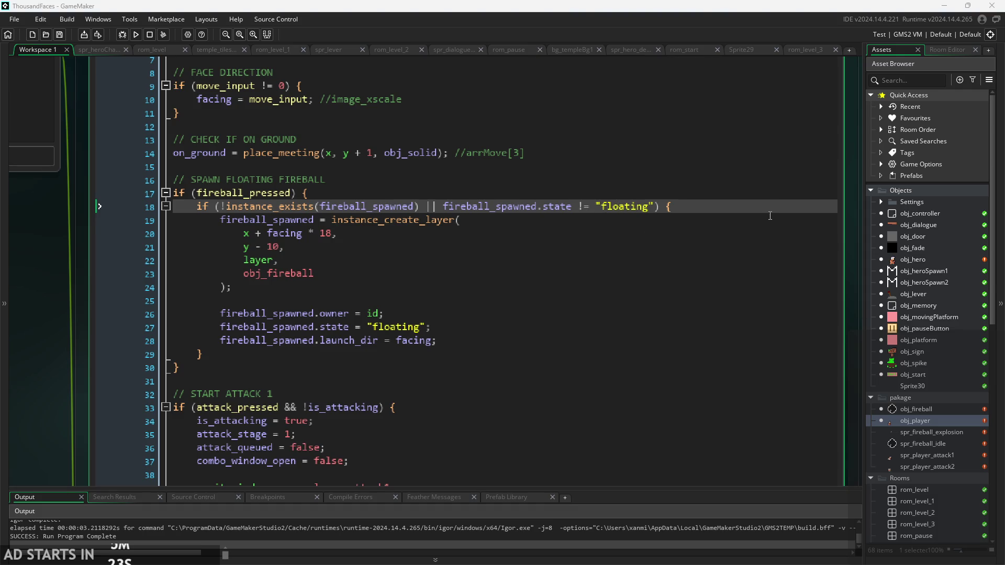
{"action": "left_click", "coordinate": [538, 221]}
{"action": "left_click", "coordinate": [625, 209]}
{"action": "left_click", "coordinate": [497, 233]}
{"action": "left_click", "coordinate": [524, 220]}
{"action": "left_click", "coordinate": [450, 312]}
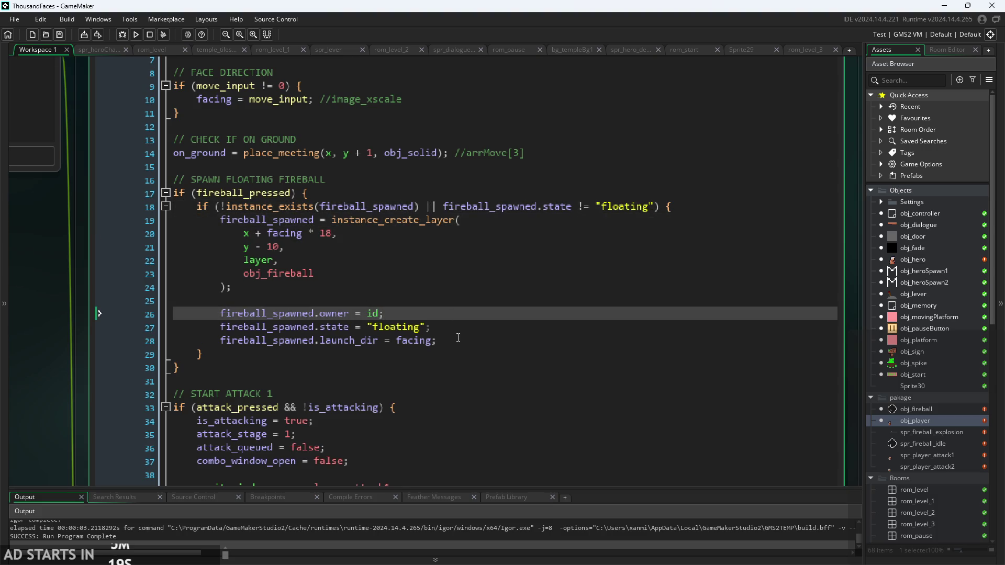
{"action": "left_click", "coordinate": [458, 335]}
{"action": "left_click_drag", "start_coordinate": [366, 233], "coordinate": [427, 267]}
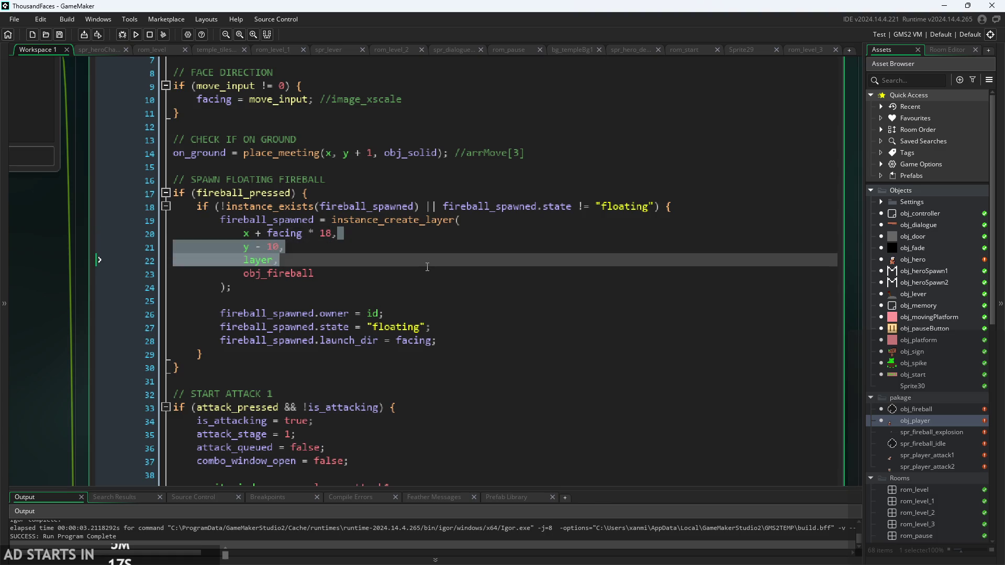
{"action": "left_click", "coordinate": [428, 273]}
{"action": "left_click", "coordinate": [439, 314]}
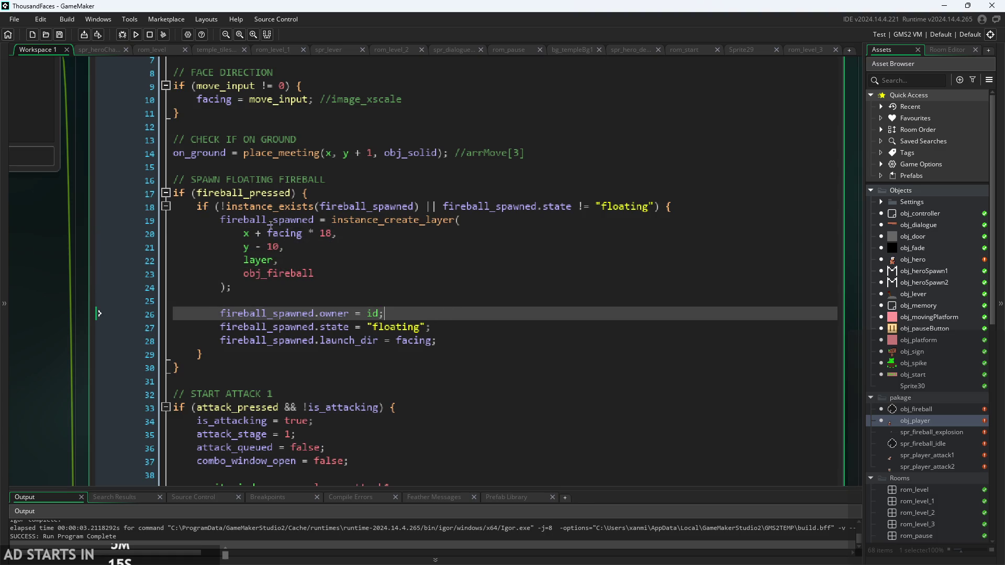
{"action": "mouse_move", "coordinate": [220, 219]}
{"action": "left_mouse_down"}
{"action": "mouse_move", "coordinate": [461, 221]}
{"action": "mouse_move", "coordinate": [437, 340]}
{"action": "left_mouse_up"}
{"action": "left_click", "coordinate": [384, 326]}
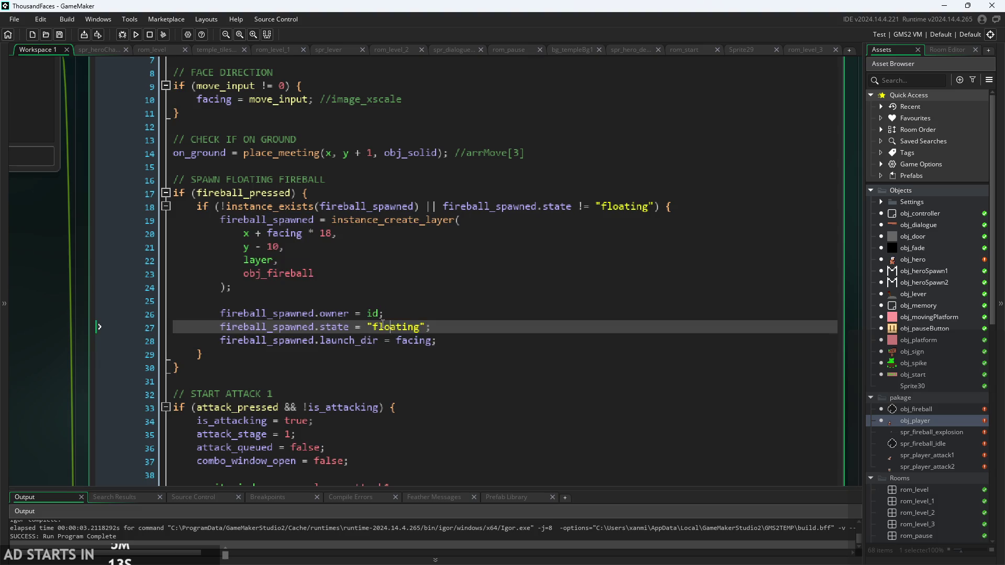
{"action": "key", "text": "Left"}
{"action": "key", "text": "Left"}
{"action": "key", "text": "Left"}
{"action": "left_click", "coordinate": [362, 277]}
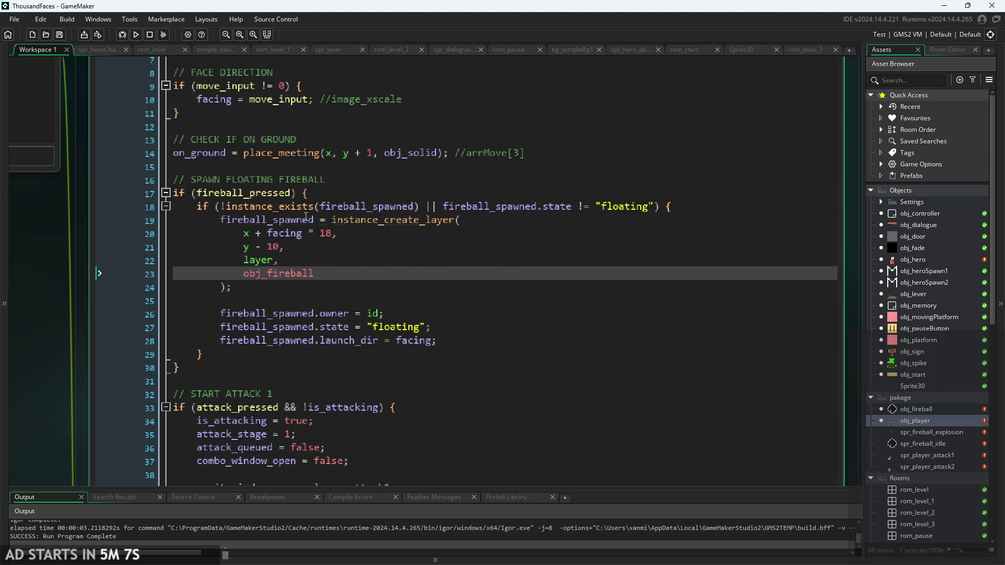
{"action": "mouse_move", "coordinate": [378, 217]}
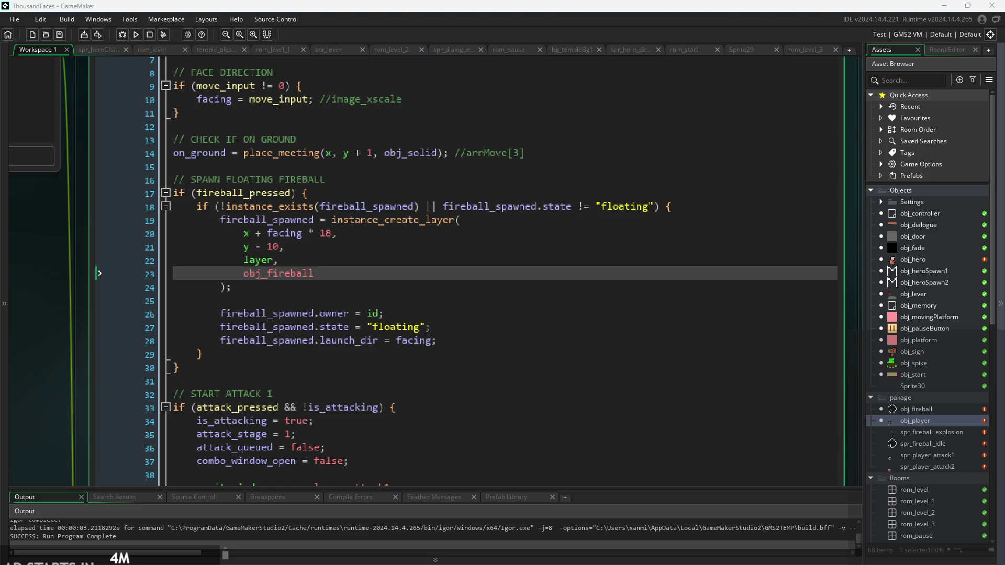
{"action": "left_click", "coordinate": [596, 207]}
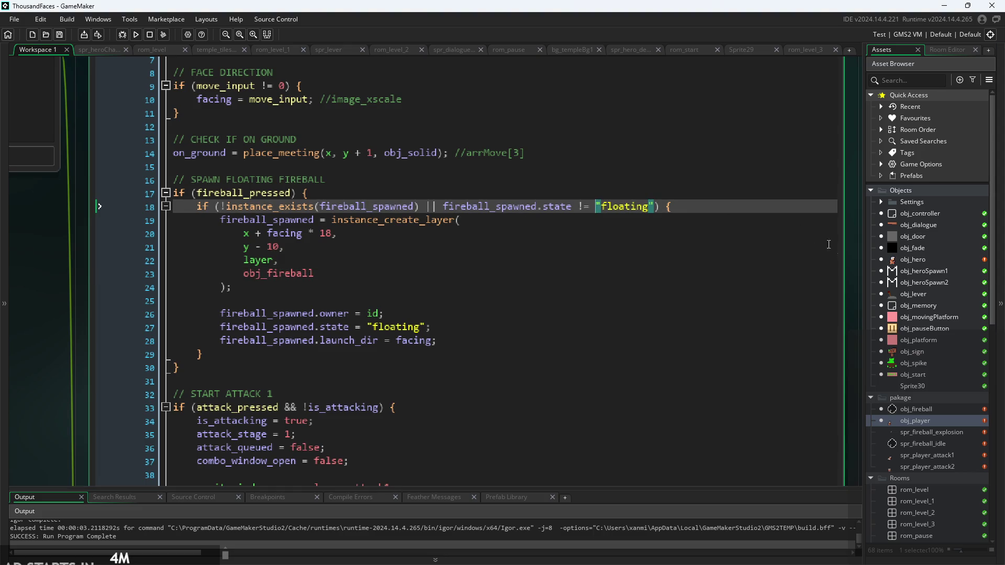
{"action": "double_click", "coordinate": [919, 411]}
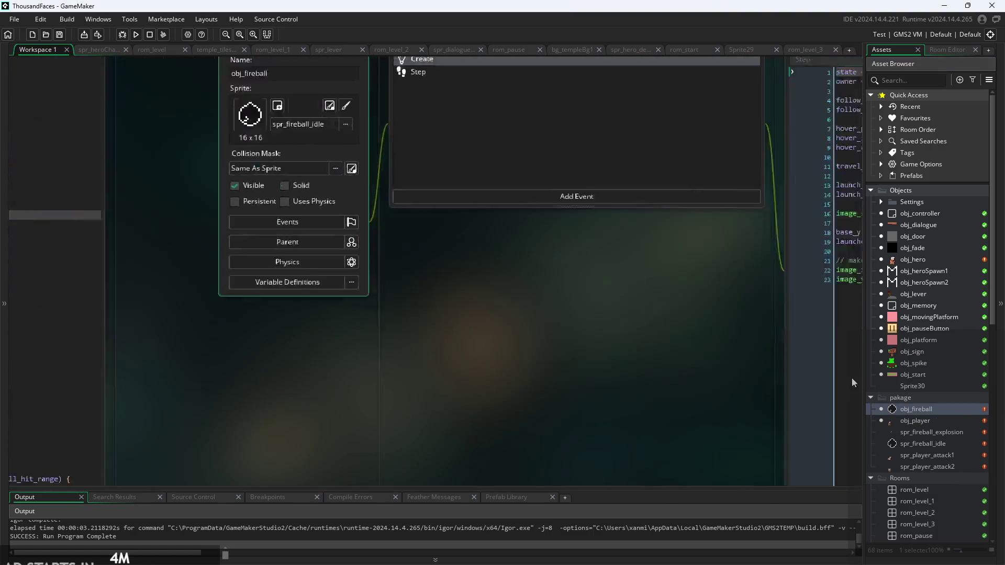
{"action": "left_click", "coordinate": [384, 191]}
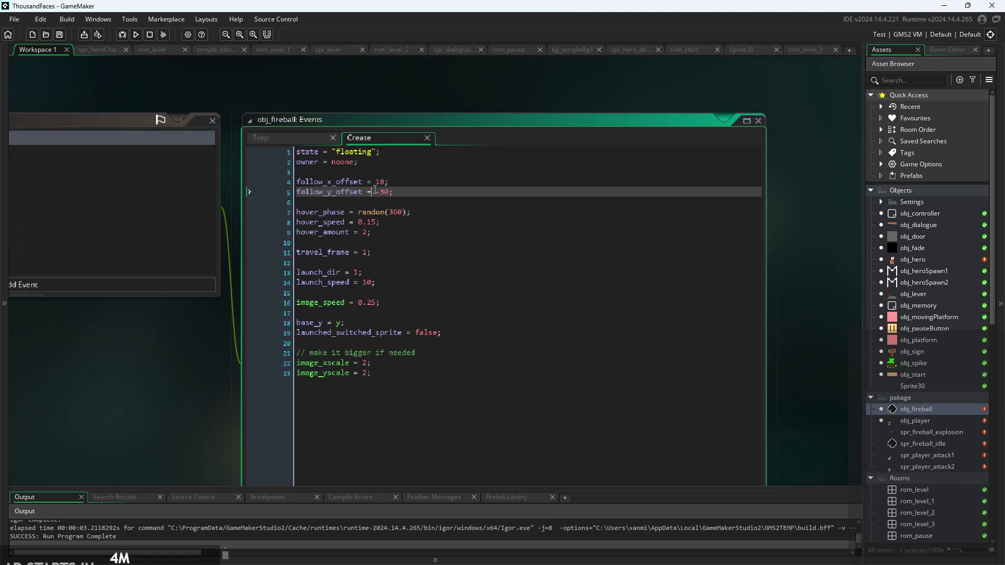
{"action": "mouse_move", "coordinate": [405, 199]}
{"action": "left_mouse_down"}
{"action": "mouse_move", "coordinate": [231, 191]}
{"action": "mouse_move", "coordinate": [368, 196]}
{"action": "left_mouse_up"}
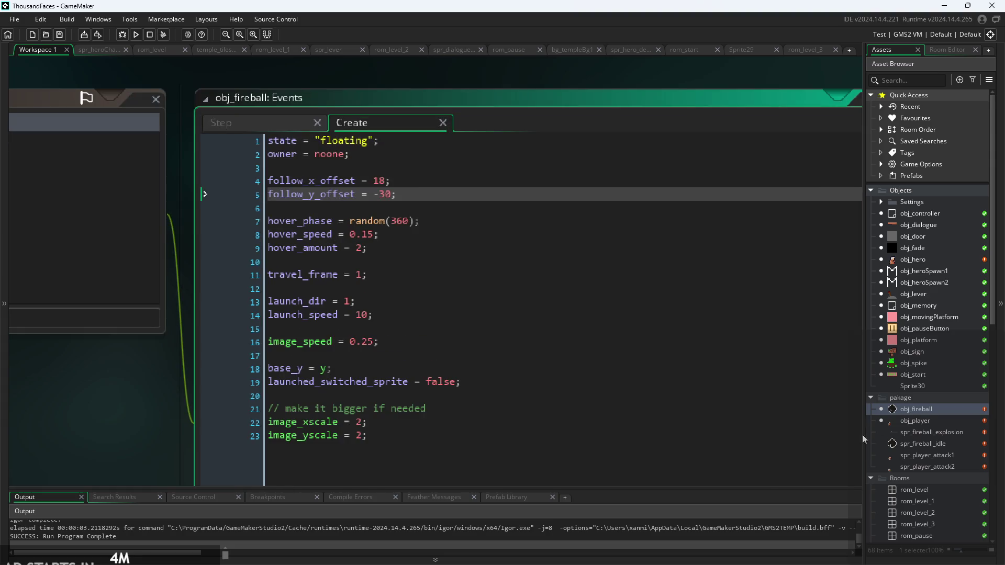
{"action": "left_click", "coordinate": [287, 124]}
{"action": "left_click", "coordinate": [449, 236]}
{"action": "left_click", "coordinate": [555, 273]}
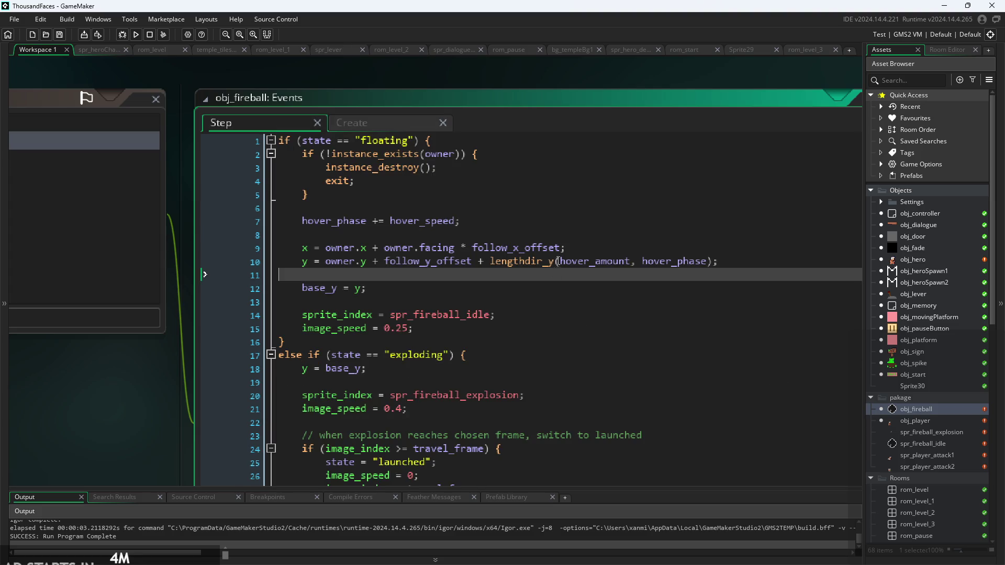
{"action": "left_click", "coordinate": [497, 209]}
{"action": "scroll", "coordinate": [497, 208], "scroll_direction": "down", "scroll_amount": 1}
{"action": "left_click", "coordinate": [496, 194]}
{"action": "scroll", "coordinate": [496, 195], "scroll_direction": "down", "scroll_amount": 1}
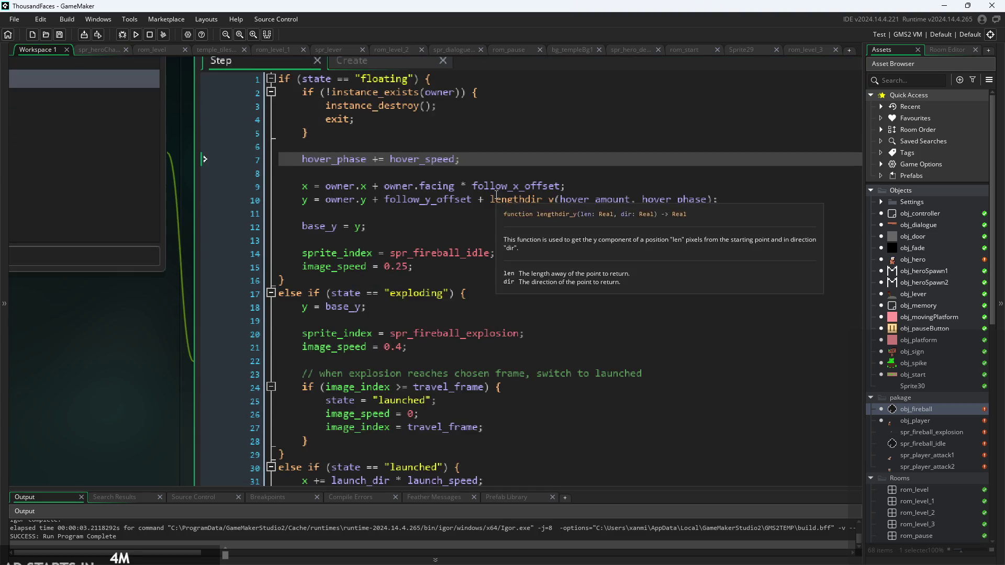
{"action": "scroll", "coordinate": [399, 134], "scroll_direction": "up", "scroll_amount": 1}
{"action": "mouse_move", "coordinate": [399, 134]}
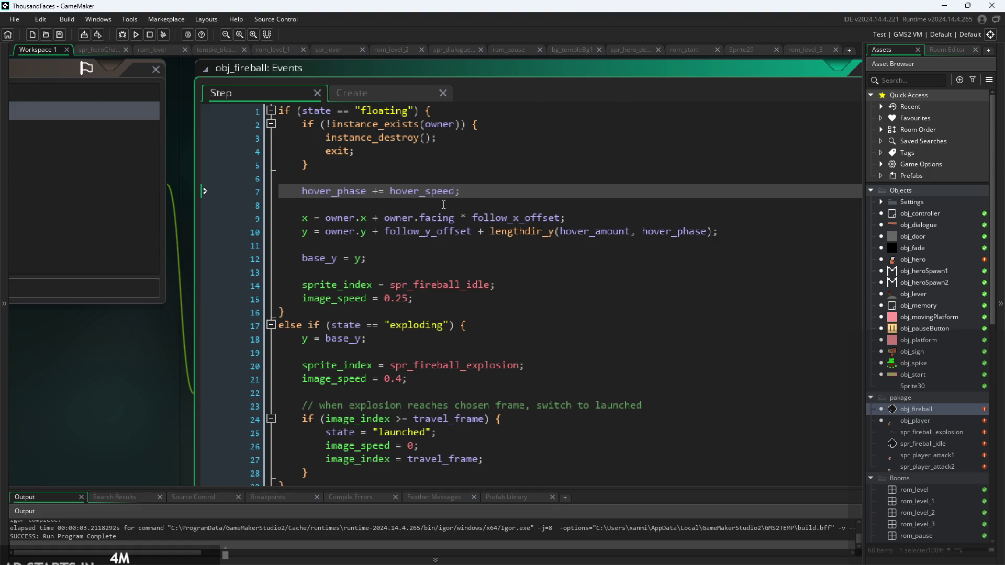
{"action": "scroll", "coordinate": [455, 192], "scroll_direction": "up", "scroll_amount": 1}
{"action": "scroll", "coordinate": [460, 191], "scroll_direction": "down", "scroll_amount": 1}
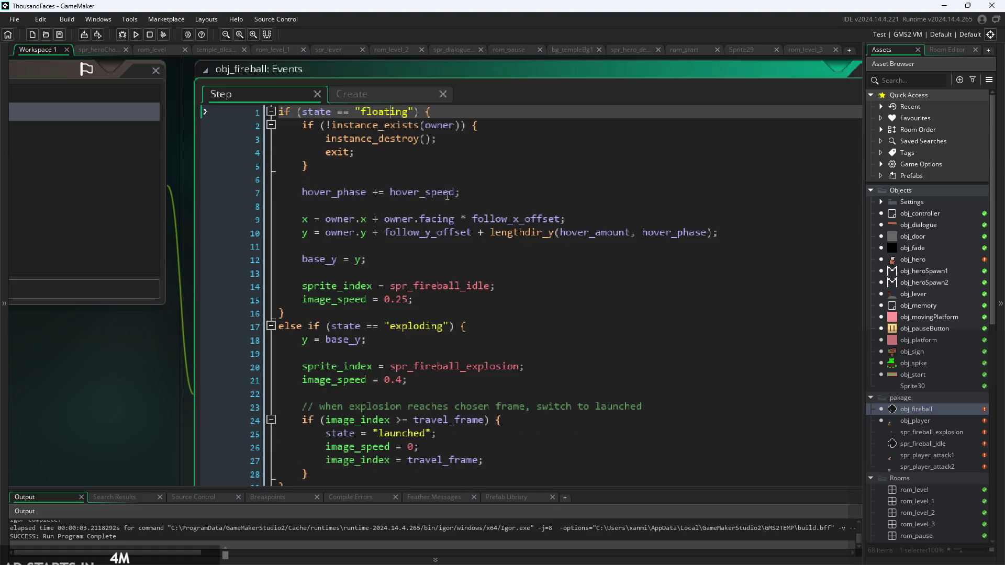
{"action": "left_click", "coordinate": [483, 258]}
{"action": "scroll", "coordinate": [485, 254], "scroll_direction": "down", "scroll_amount": 1}
{"action": "left_click", "coordinate": [506, 255]}
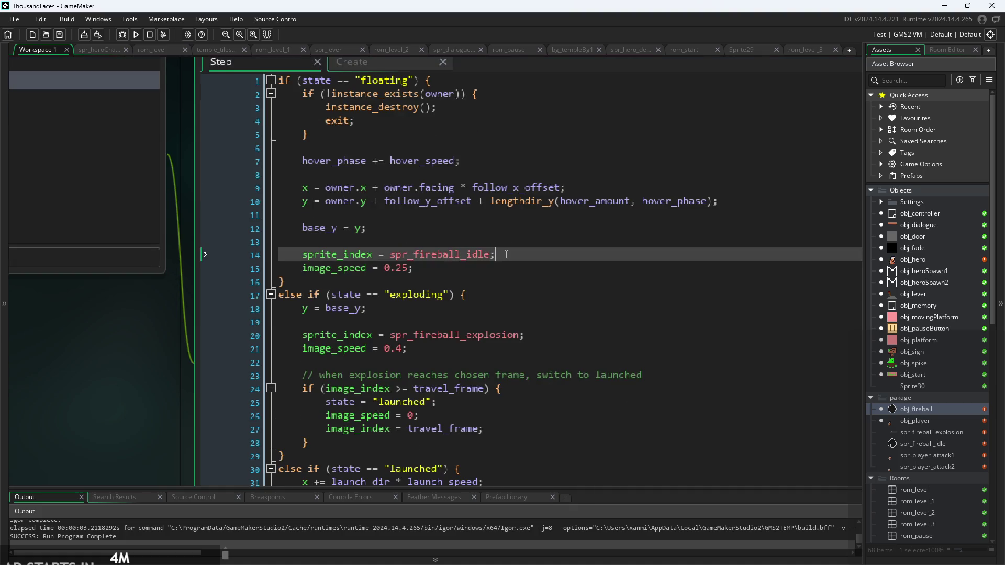
{"action": "left_click", "coordinate": [427, 230]}
{"action": "scroll", "coordinate": [438, 230], "scroll_direction": "down", "scroll_amount": 1}
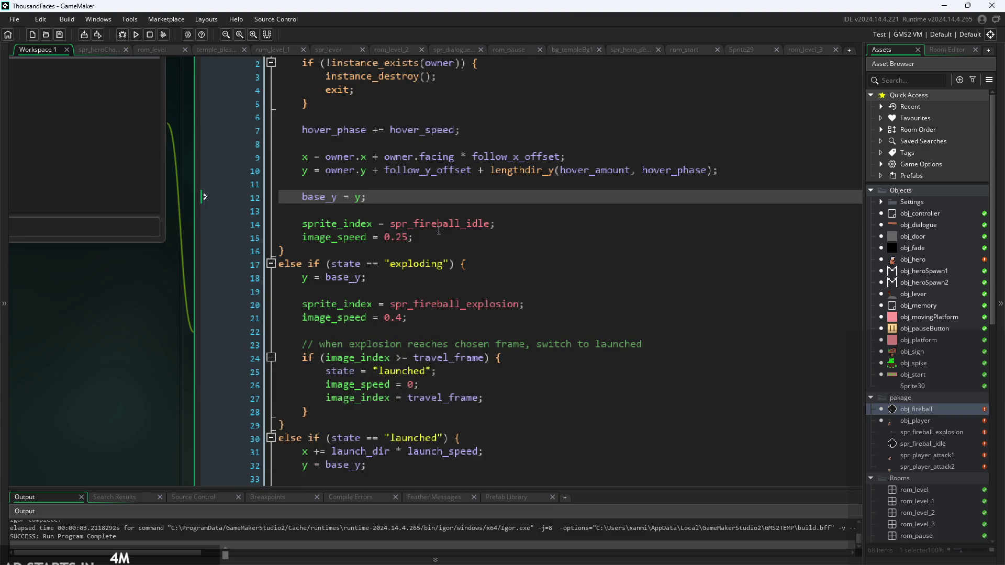
{"action": "left_click", "coordinate": [439, 229]}
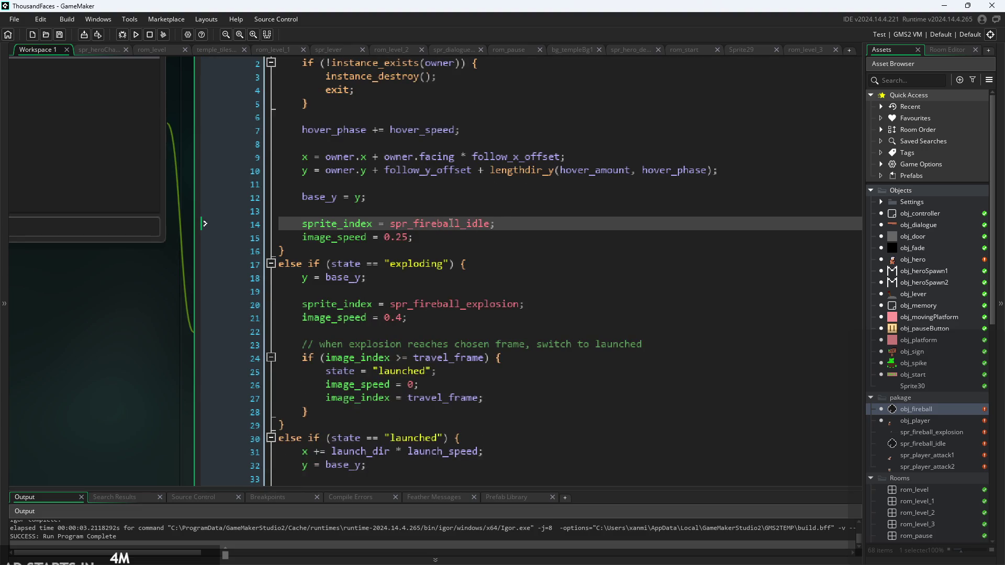
{"action": "left_click", "coordinate": [456, 238]}
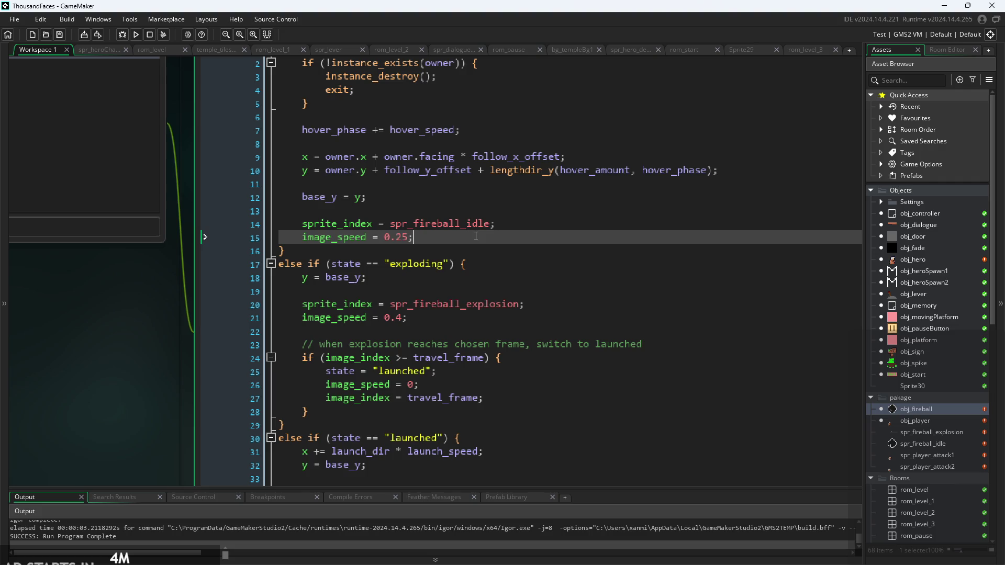
{"action": "scroll", "coordinate": [475, 236], "scroll_direction": "up", "scroll_amount": 1}
{"action": "left_click", "coordinate": [485, 293]}
{"action": "scroll", "coordinate": [474, 255], "scroll_direction": "down", "scroll_amount": 1}
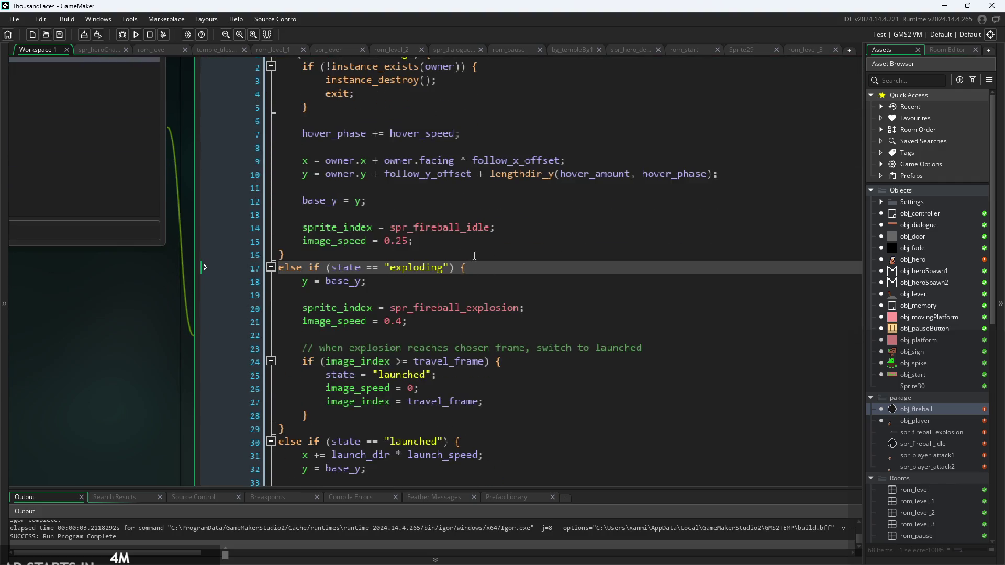
{"action": "scroll", "coordinate": [483, 272], "scroll_direction": "down", "scroll_amount": 1}
{"action": "left_click", "coordinate": [456, 249]}
{"action": "left_click", "coordinate": [470, 288]}
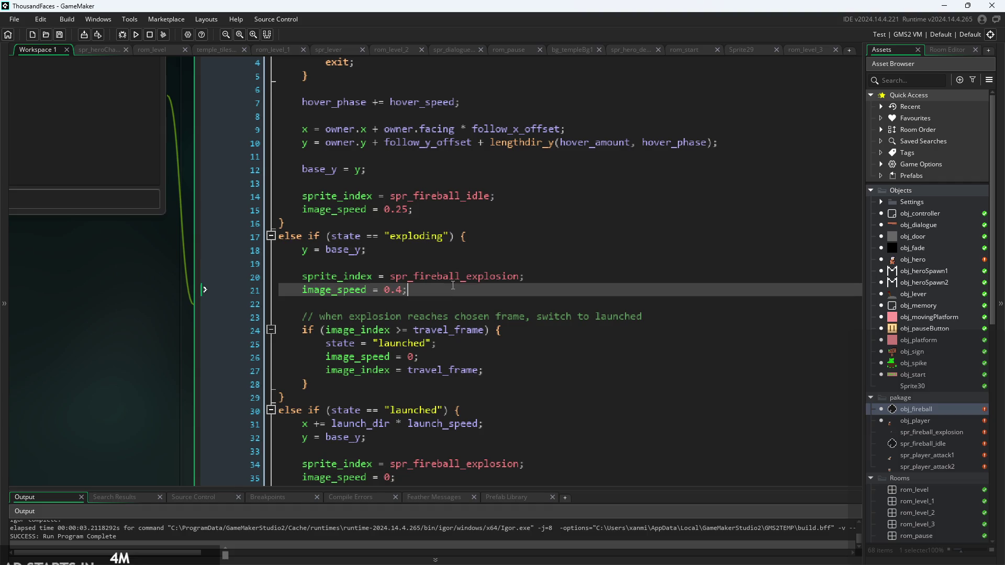
{"action": "scroll", "coordinate": [471, 280], "scroll_direction": "down", "scroll_amount": 3}
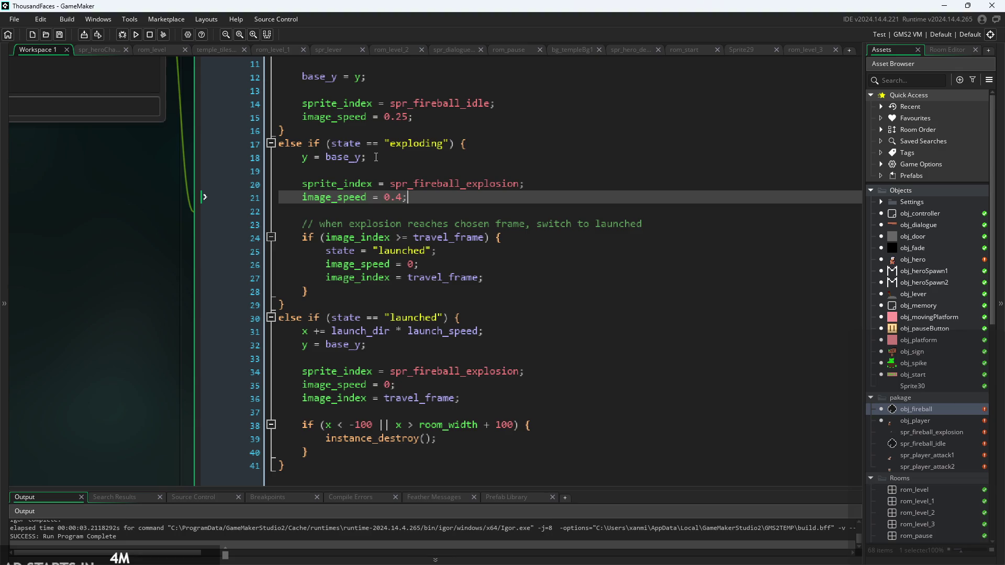
{"action": "left_click", "coordinate": [411, 141]}
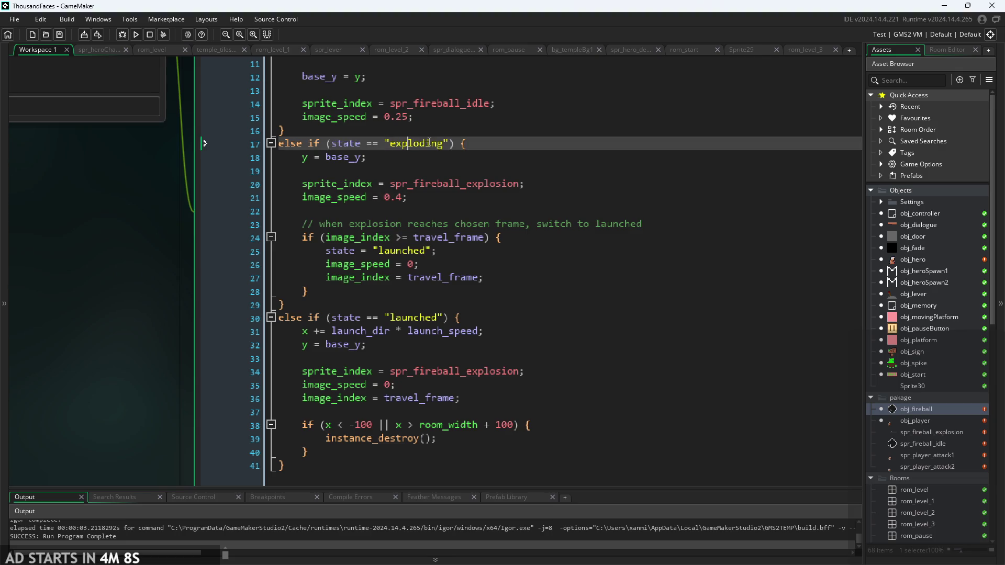
{"action": "key", "text": "Down"}
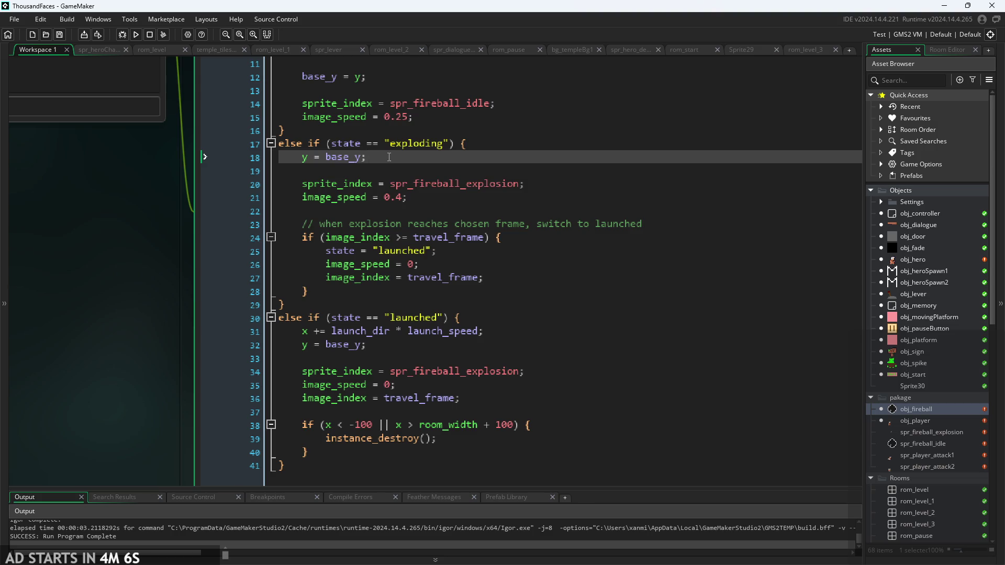
{"action": "scroll", "coordinate": [359, 166], "scroll_direction": "up", "scroll_amount": 3}
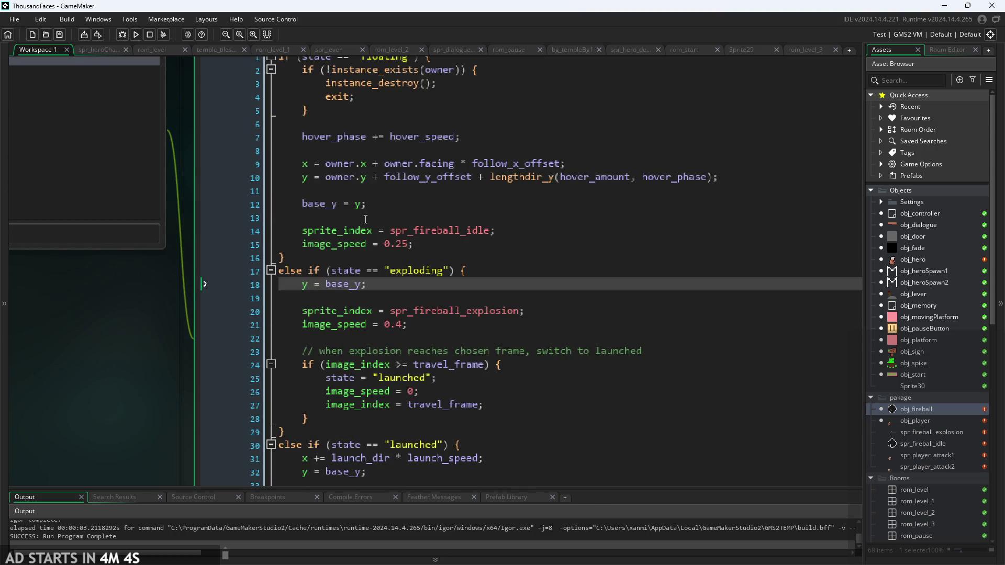
{"action": "left_click", "coordinate": [329, 204]}
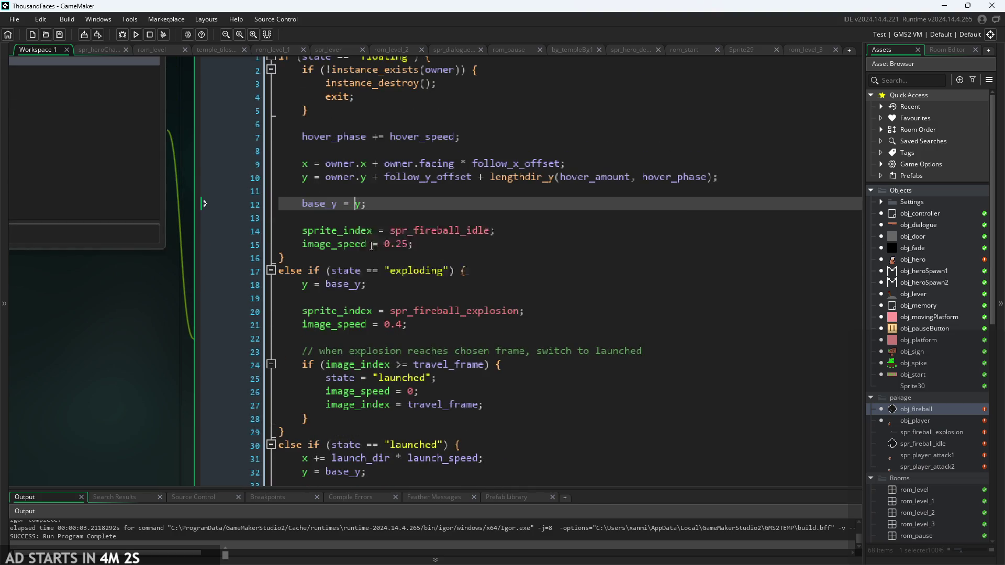
{"action": "left_click", "coordinate": [361, 285]}
{"action": "scroll", "coordinate": [360, 209], "scroll_direction": "down", "scroll_amount": 2}
{"action": "scroll", "coordinate": [367, 201], "scroll_direction": "down", "scroll_amount": 1}
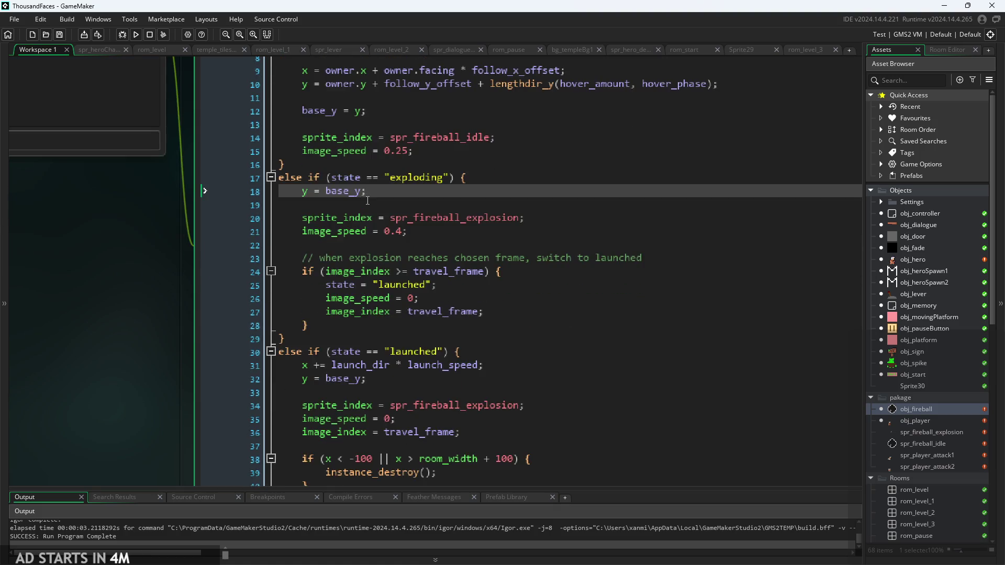
{"action": "scroll", "coordinate": [377, 209], "scroll_direction": "up", "scroll_amount": 1}
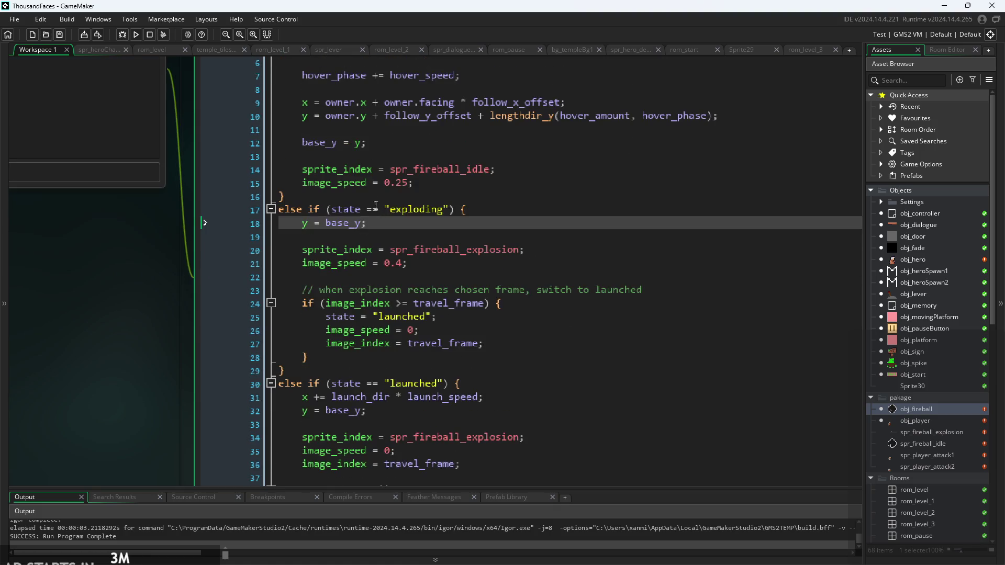
{"action": "scroll", "coordinate": [335, 152], "scroll_direction": "up", "scroll_amount": 5}
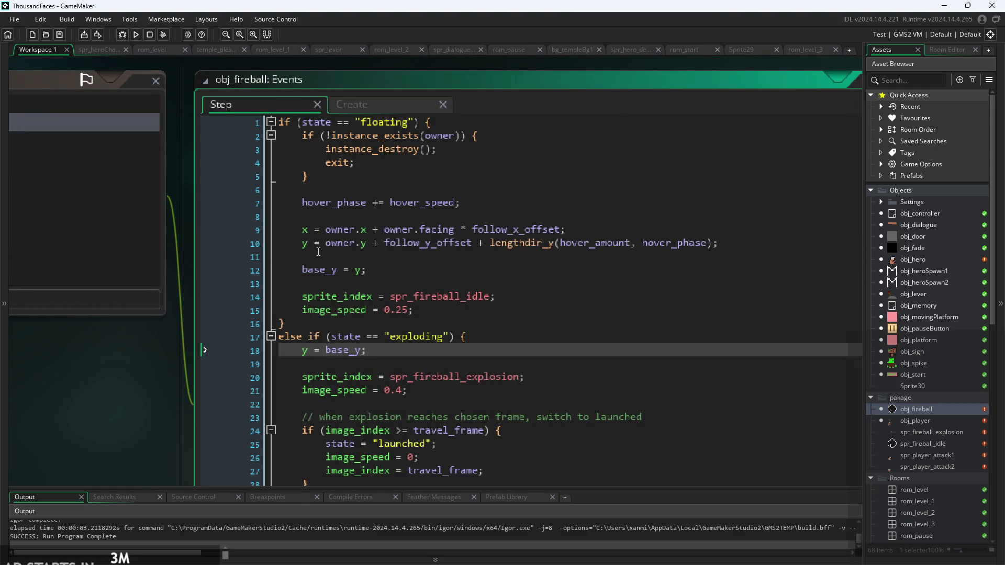
{"action": "scroll", "coordinate": [337, 272], "scroll_direction": "down", "scroll_amount": 4}
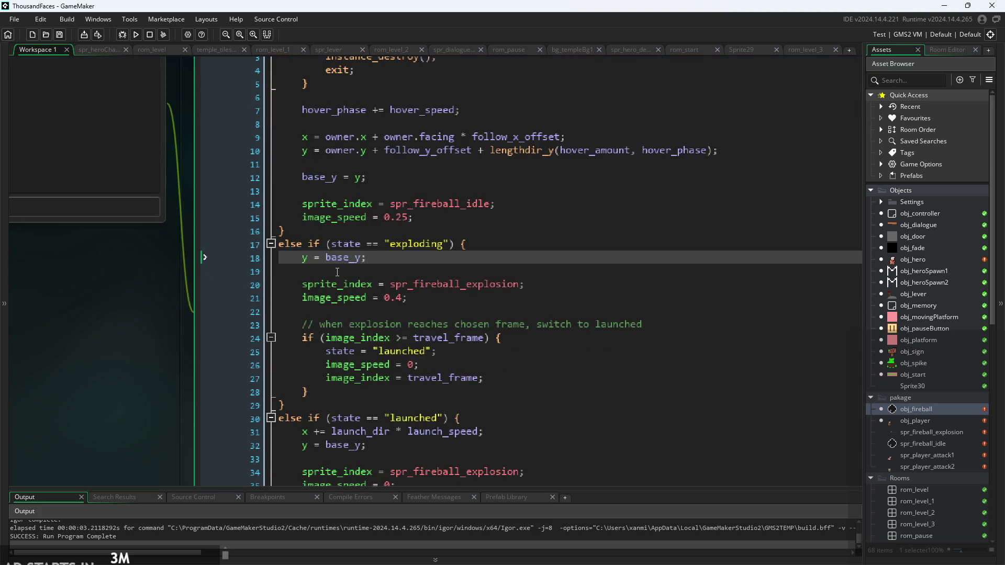
{"action": "scroll", "coordinate": [375, 270], "scroll_direction": "up", "scroll_amount": 4}
{"action": "triple_click", "coordinate": [330, 269]}
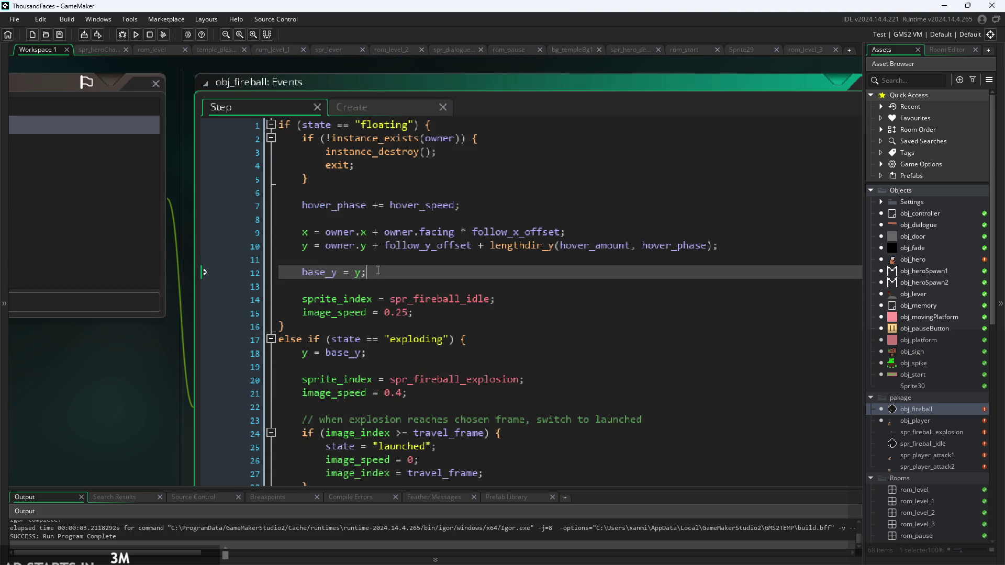
{"action": "left_click", "coordinate": [330, 269]}
{"action": "scroll", "coordinate": [425, 316], "scroll_direction": "down", "scroll_amount": 5}
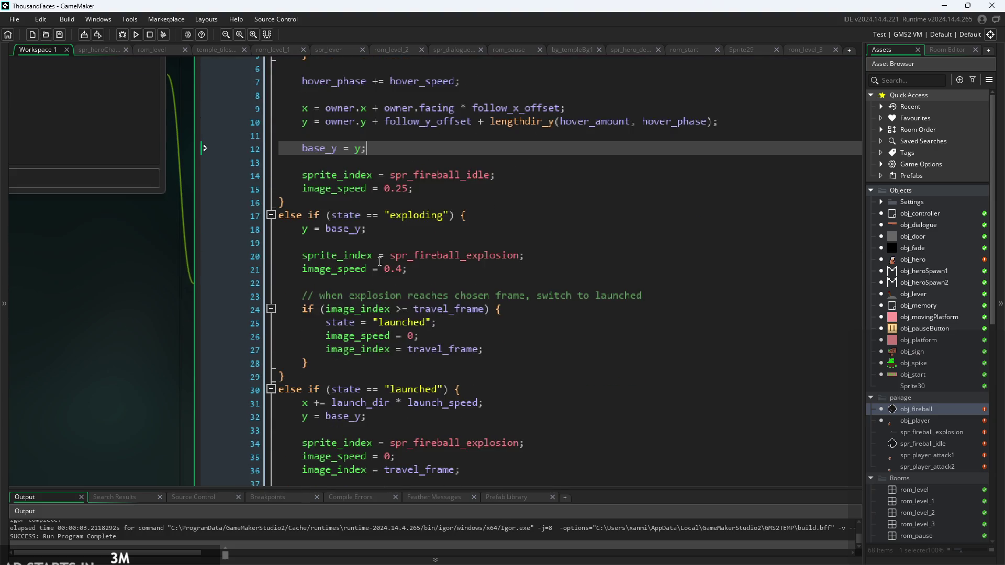
{"action": "left_click", "coordinate": [367, 230]}
{"action": "left_click", "coordinate": [396, 416]}
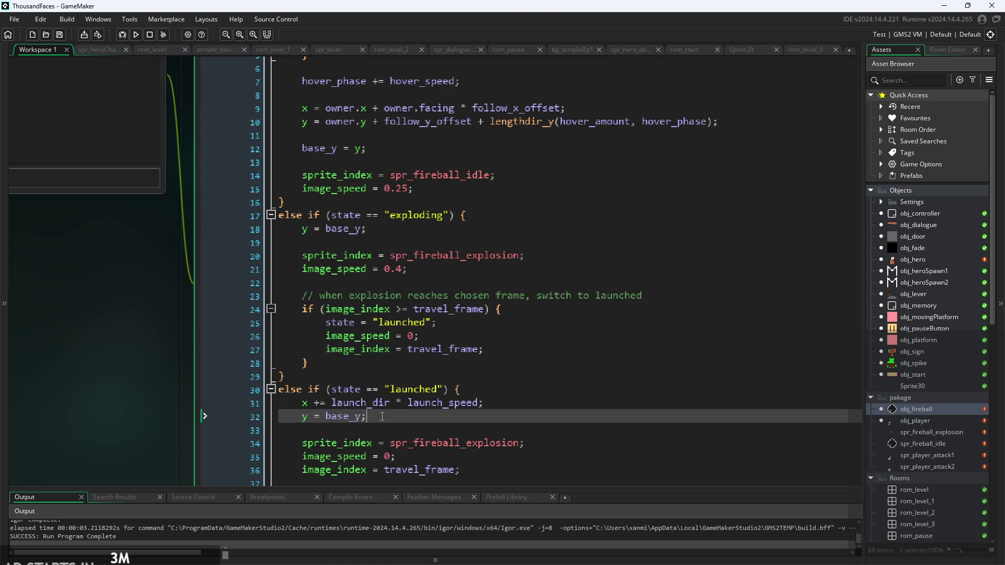
{"action": "scroll", "coordinate": [399, 368], "scroll_direction": "down", "scroll_amount": 3}
{"action": "scroll", "coordinate": [405, 350], "scroll_direction": "down", "scroll_amount": 3}
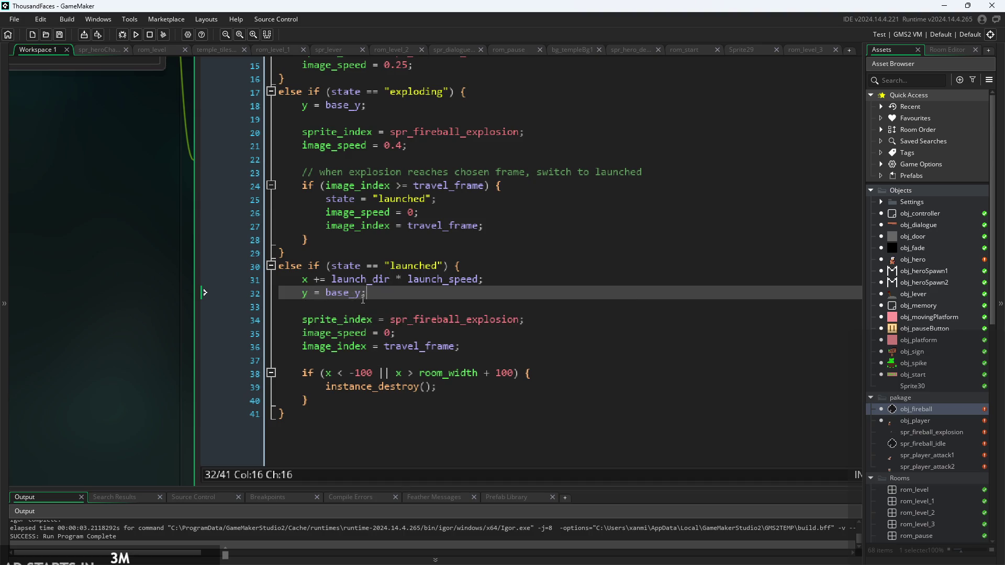
{"action": "scroll", "coordinate": [372, 305], "scroll_direction": "up", "scroll_amount": 10}
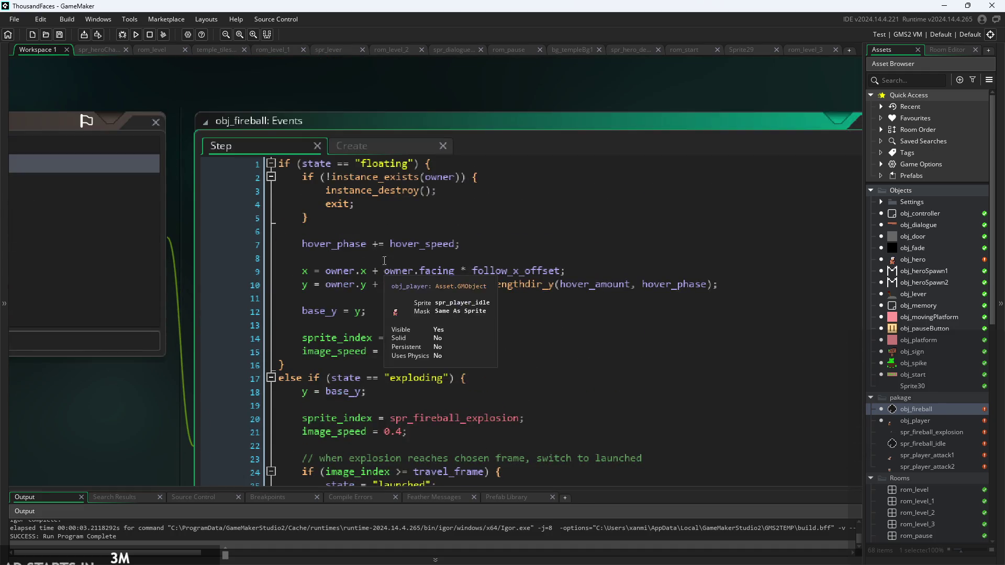
{"action": "left_click", "coordinate": [405, 215]}
{"action": "scroll", "coordinate": [406, 209], "scroll_direction": "down", "scroll_amount": 3}
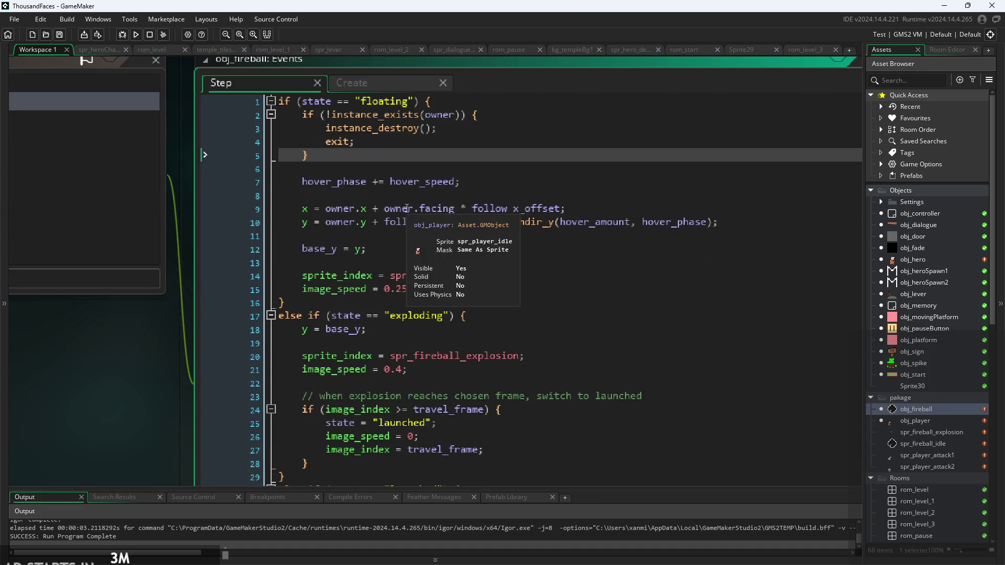
{"action": "left_click", "coordinate": [382, 248]}
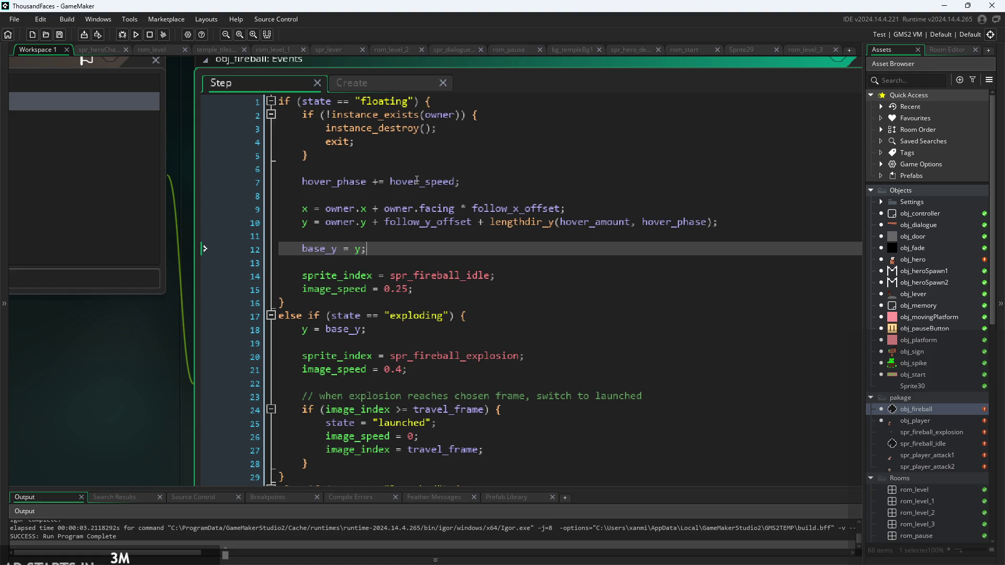
{"action": "scroll", "coordinate": [417, 209], "scroll_direction": "down", "scroll_amount": 8}
{"action": "left_click", "coordinate": [436, 282]}
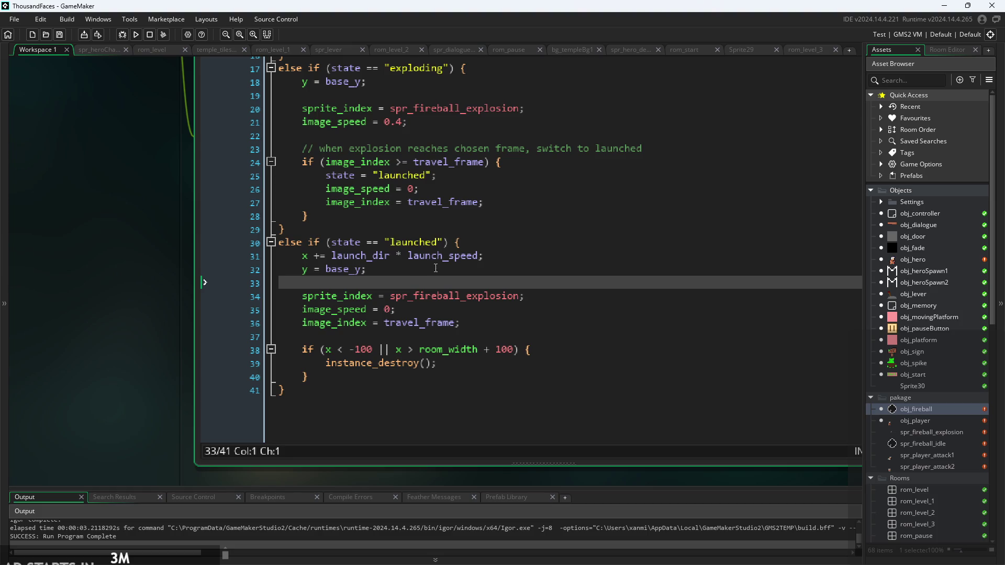
{"action": "left_click", "coordinate": [436, 296]}
{"action": "left_click", "coordinate": [516, 266]}
{"action": "left_click", "coordinate": [521, 256]}
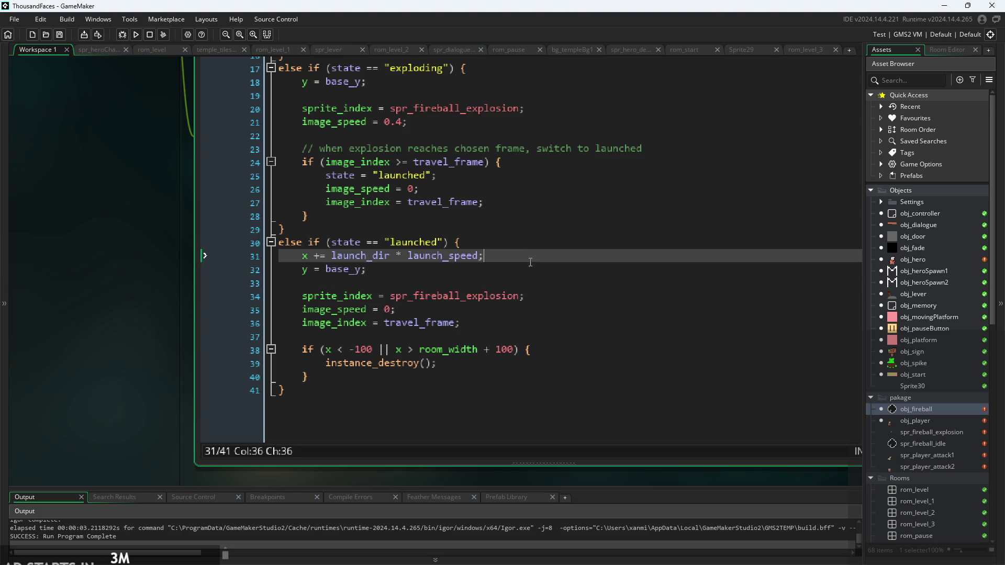
{"action": "scroll", "coordinate": [524, 285], "scroll_direction": "up", "scroll_amount": 1}
{"action": "scroll", "coordinate": [515, 290], "scroll_direction": "up", "scroll_amount": 1}
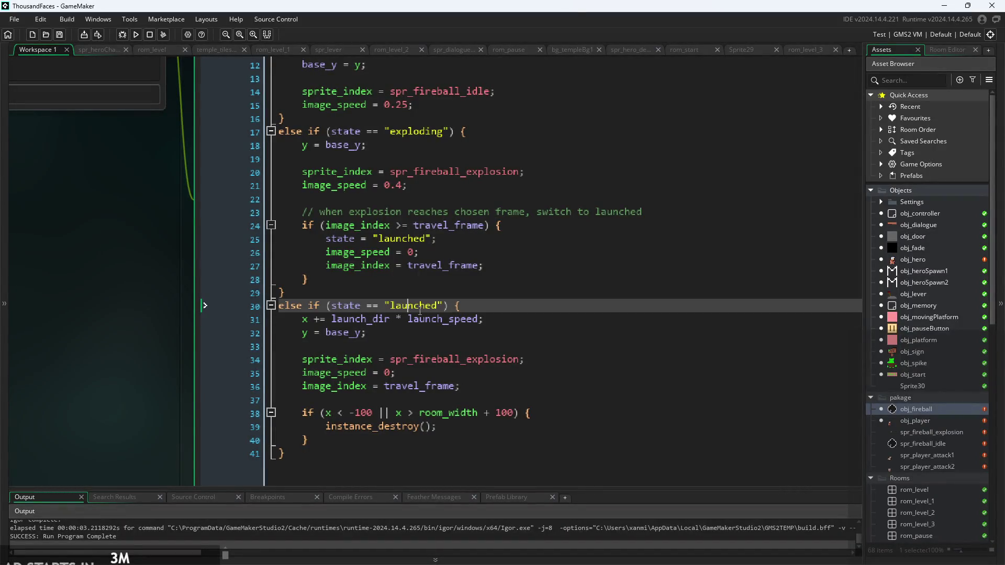
{"action": "scroll", "coordinate": [499, 313], "scroll_direction": "down", "scroll_amount": 2}
{"action": "left_click", "coordinate": [499, 312]}
{"action": "left_click", "coordinate": [498, 313]}
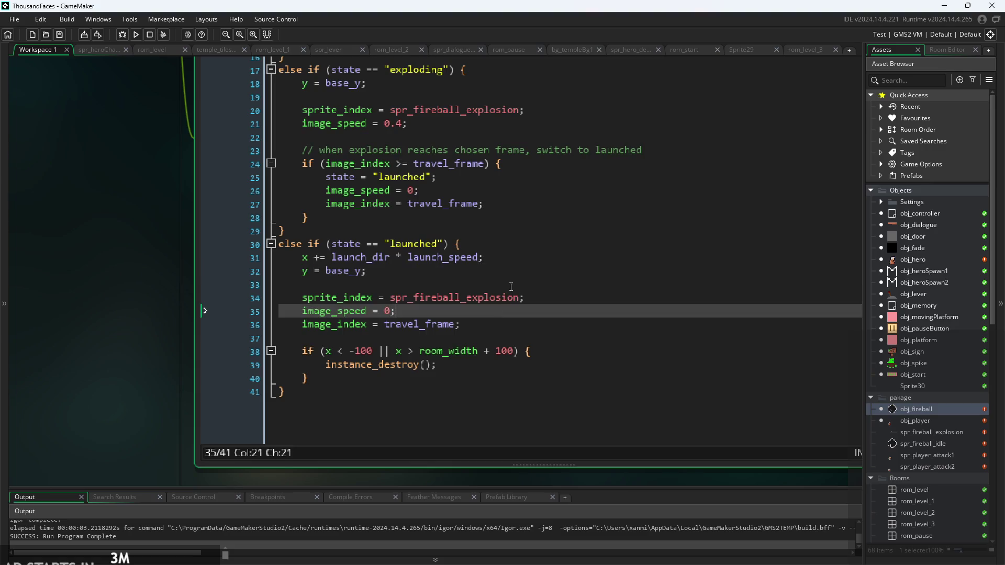
{"action": "left_click", "coordinate": [471, 271]}
{"action": "left_click", "coordinate": [373, 244]}
{"action": "left_click_drag", "start_coordinate": [302, 256], "coordinate": [457, 258]}
{"action": "left_click", "coordinate": [485, 264]}
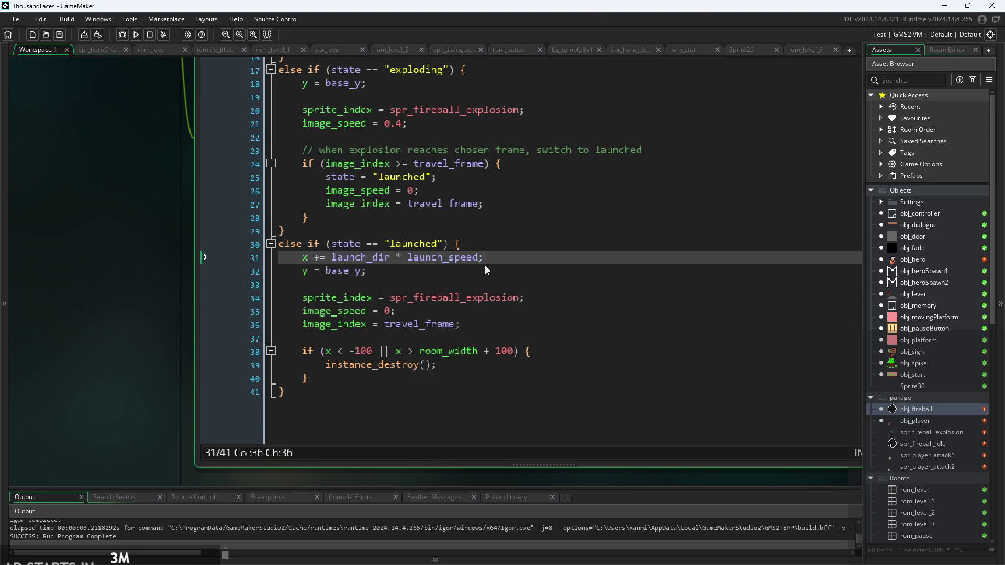
{"action": "left_click", "coordinate": [486, 290]}
{"action": "left_click", "coordinate": [521, 306]}
{"action": "left_click", "coordinate": [549, 298]}
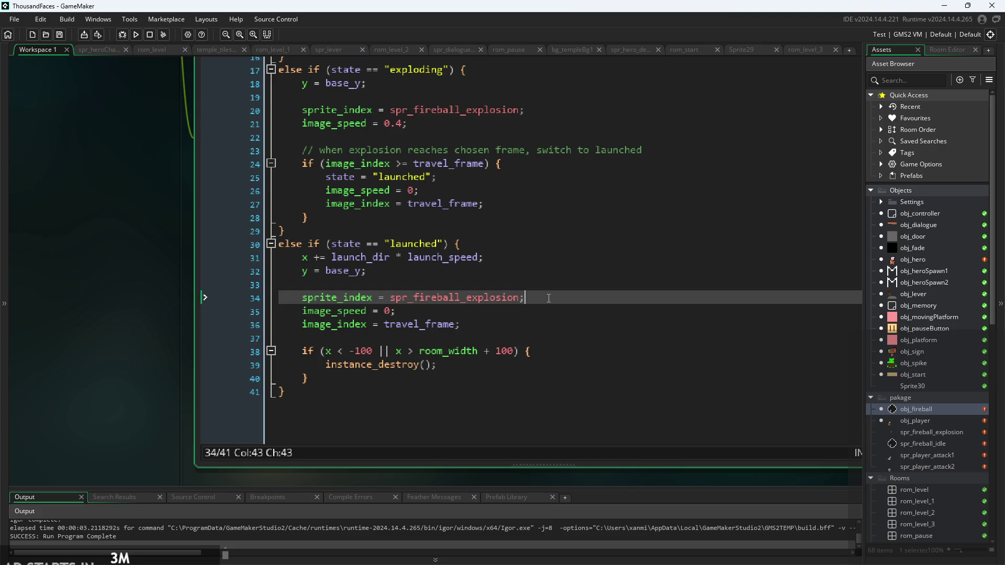
{"action": "left_click", "coordinate": [409, 300]}
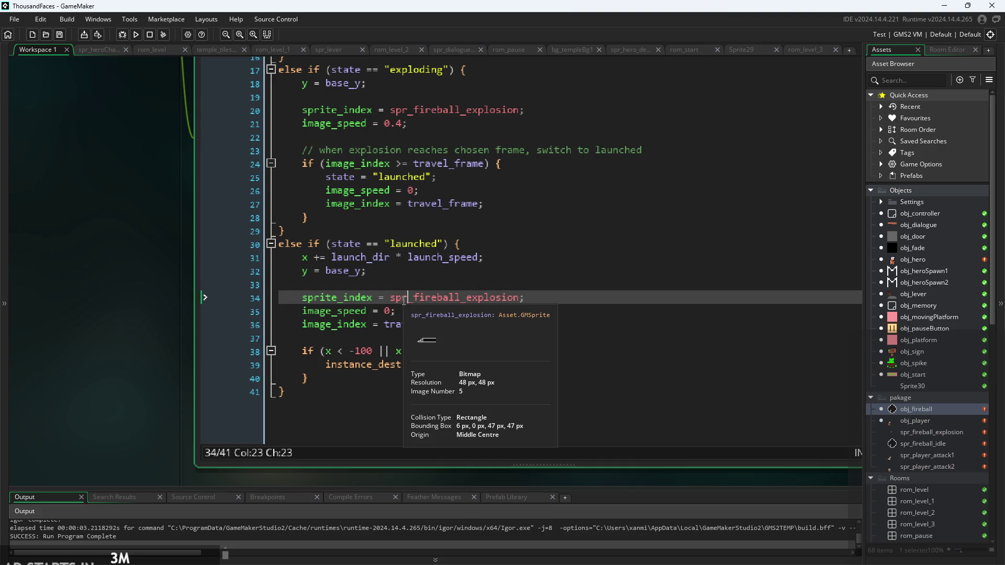
{"action": "left_click", "coordinate": [380, 299]}
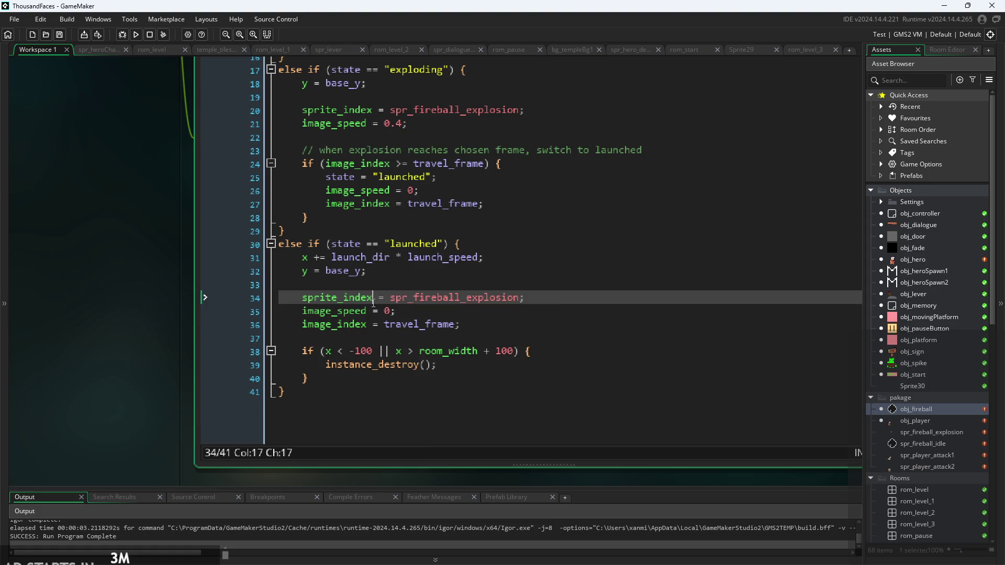
{"action": "left_click", "coordinate": [392, 299]}
{"action": "left_click", "coordinate": [414, 299]}
{"action": "left_click", "coordinate": [415, 310]}
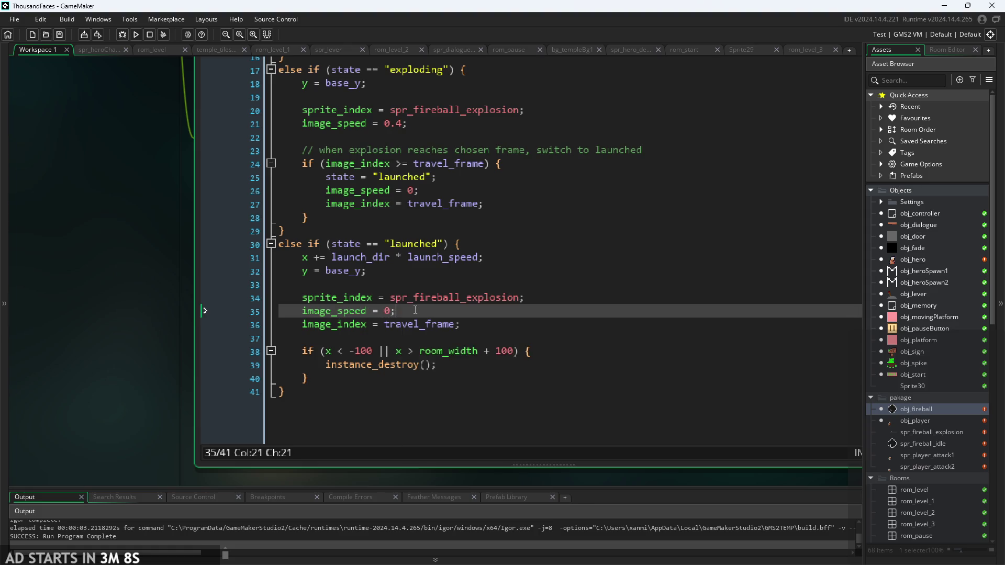
{"action": "left_click", "coordinate": [373, 299]}
{"action": "left_click", "coordinate": [356, 298]}
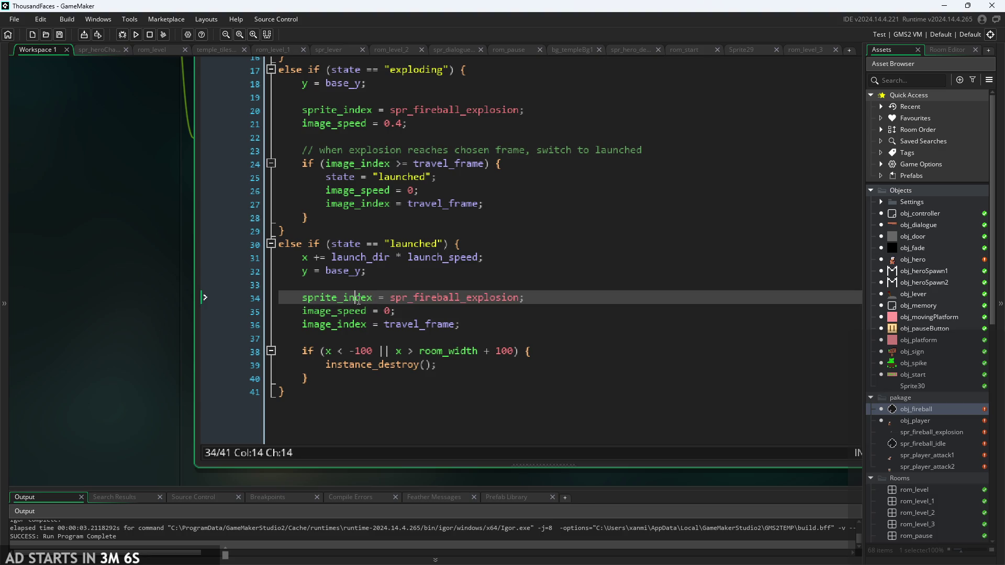
{"action": "left_click", "coordinate": [379, 299]}
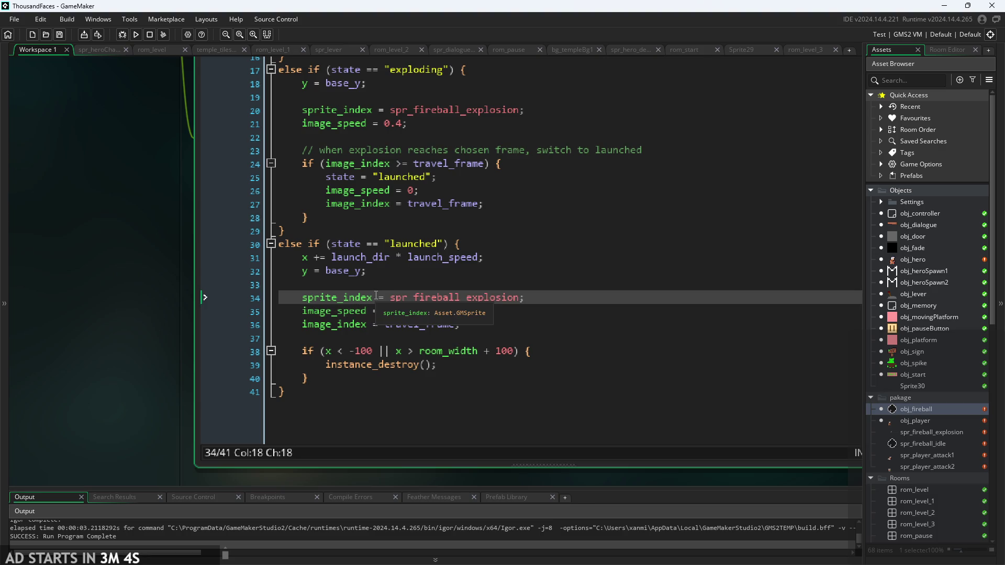
{"action": "left_click", "coordinate": [548, 302]}
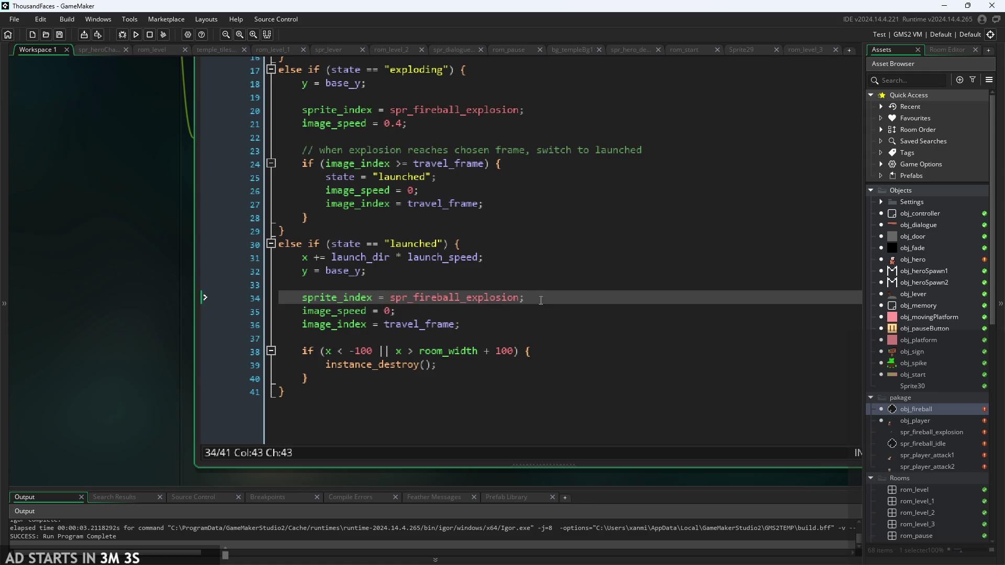
{"action": "left_click", "coordinate": [542, 306]}
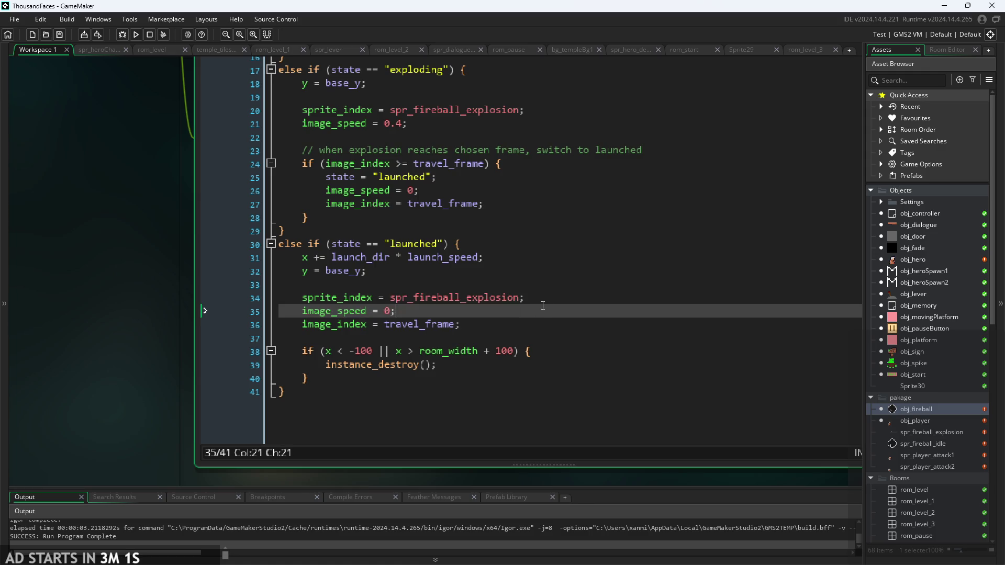
{"action": "key", "text": "Up"}
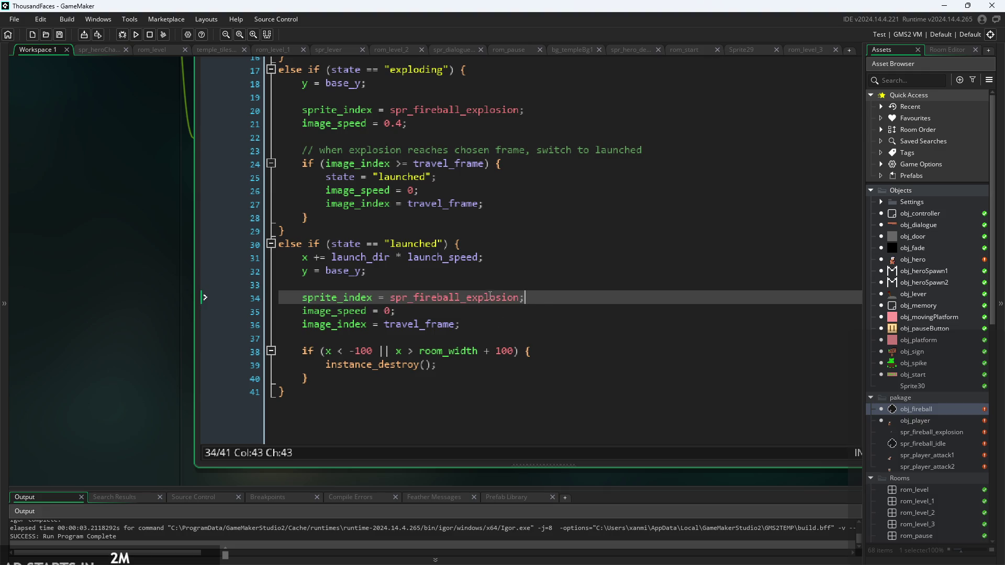
{"action": "left_click", "coordinate": [488, 304]}
{"action": "key", "text": "Down"}
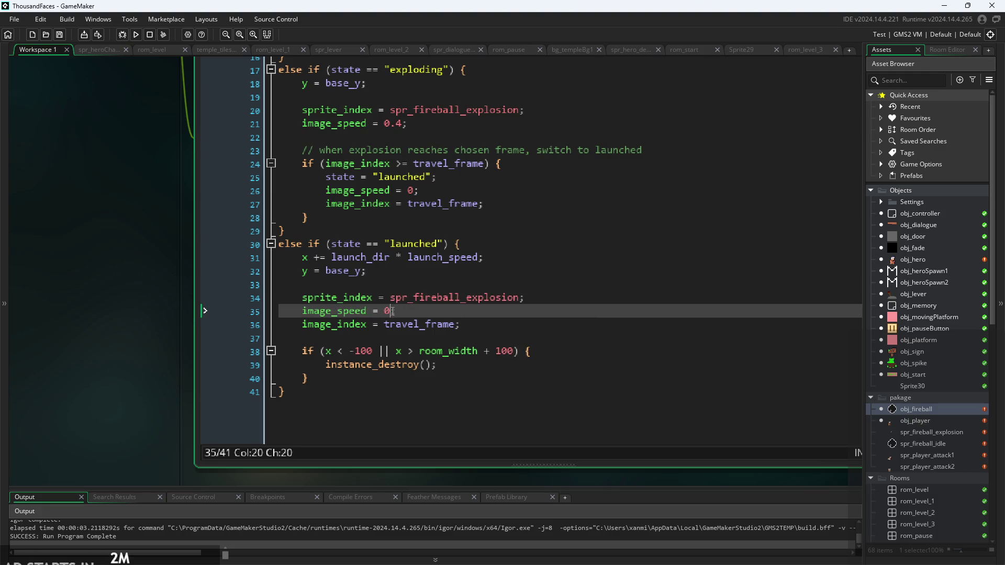
{"action": "mouse_move", "coordinate": [413, 297]}
{"action": "left_mouse_down"}
{"action": "mouse_move", "coordinate": [388, 316]}
{"action": "mouse_move", "coordinate": [366, 312]}
{"action": "left_mouse_up"}
{"action": "left_click", "coordinate": [378, 311]}
{"action": "left_click", "coordinate": [442, 325]}
{"action": "left_click", "coordinate": [432, 327]}
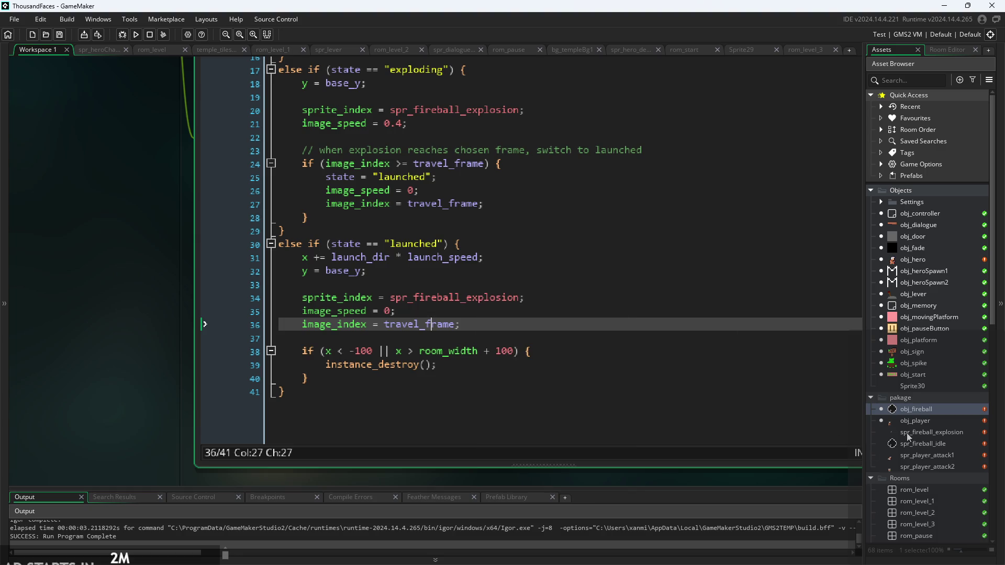
{"action": "scroll", "coordinate": [529, 246], "scroll_direction": "up", "scroll_amount": 3}
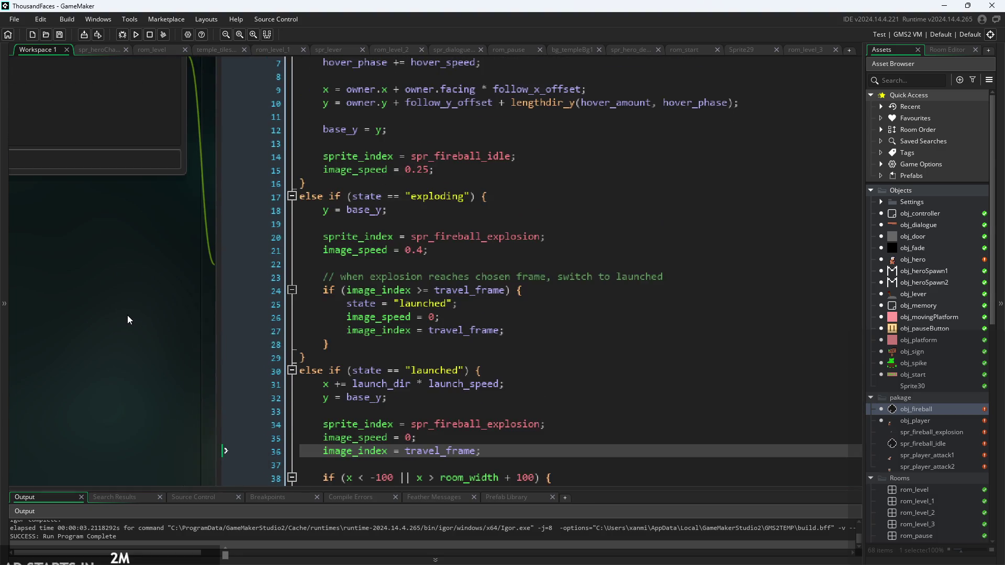
{"action": "scroll", "coordinate": [128, 315], "scroll_direction": "down", "scroll_amount": 3}
{"action": "scroll", "coordinate": [249, 234], "scroll_direction": "down", "scroll_amount": 2}
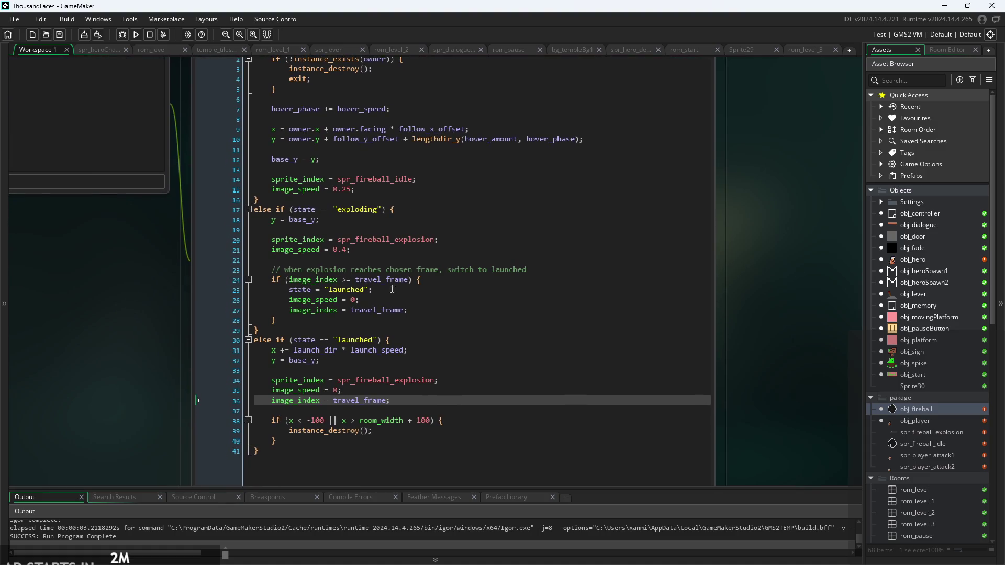
{"action": "left_click", "coordinate": [417, 181]}
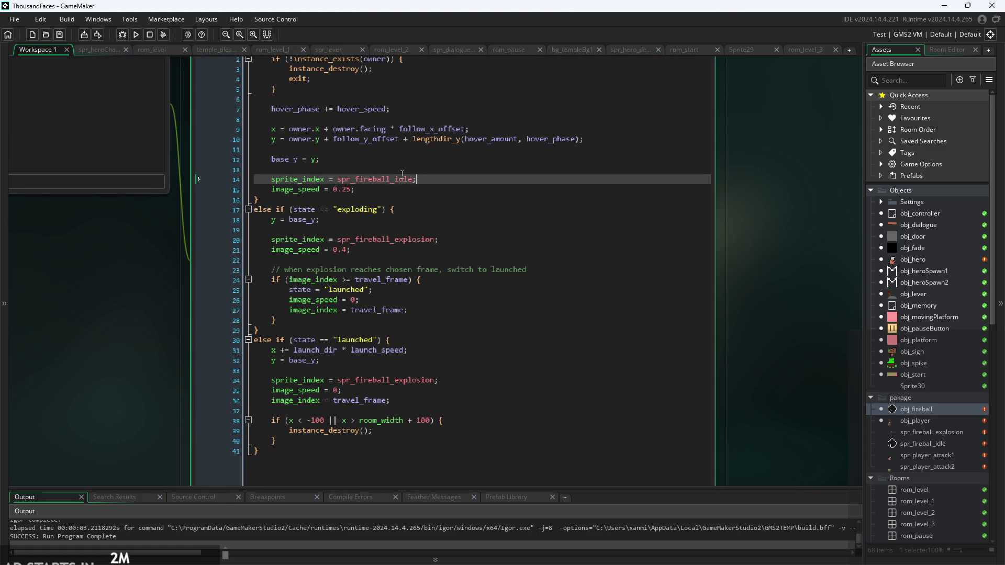
{"action": "left_click", "coordinate": [451, 420]}
{"action": "left_click", "coordinate": [390, 247]}
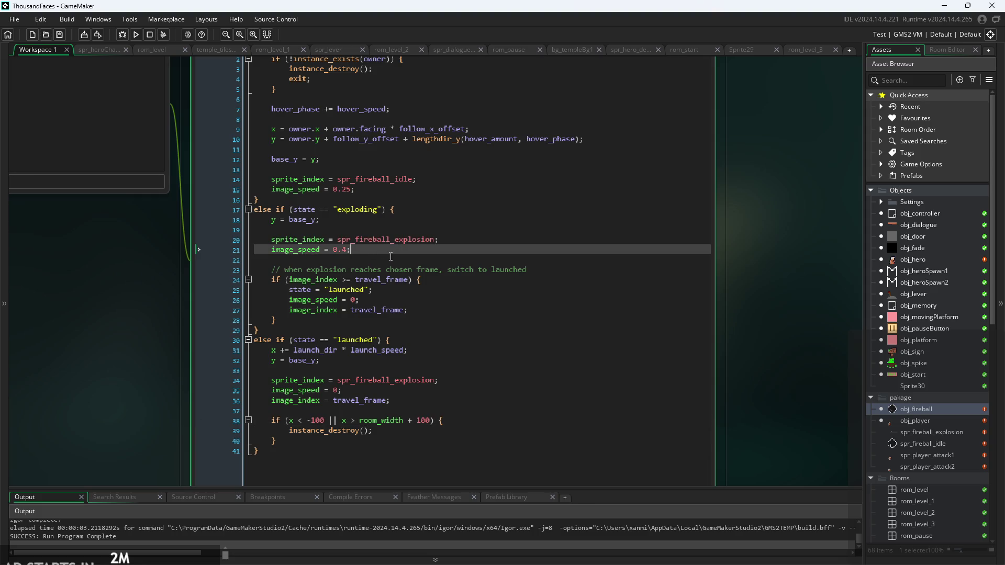
{"action": "mouse_move", "coordinate": [388, 240]}
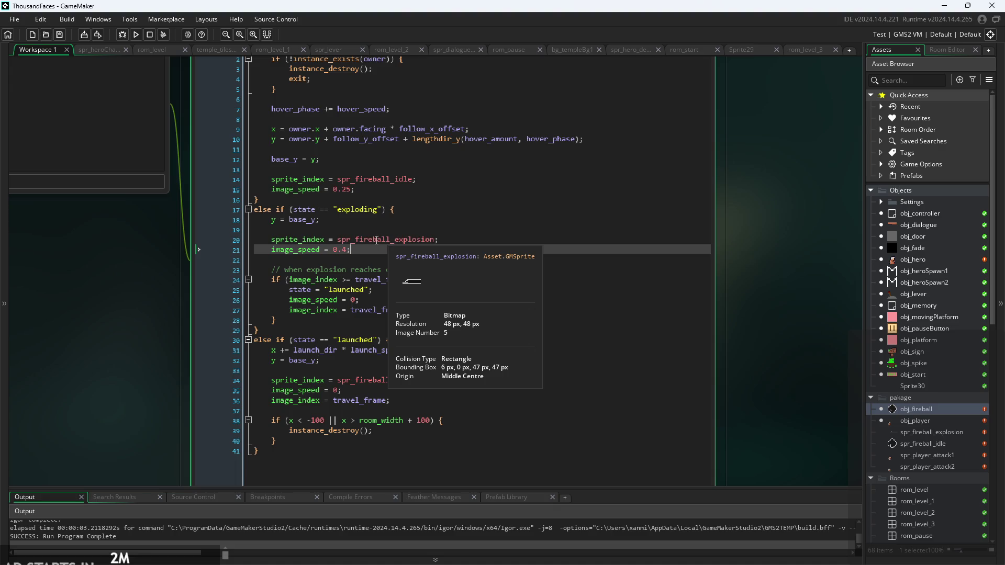
{"action": "scroll", "coordinate": [376, 240], "scroll_direction": "up", "scroll_amount": 4}
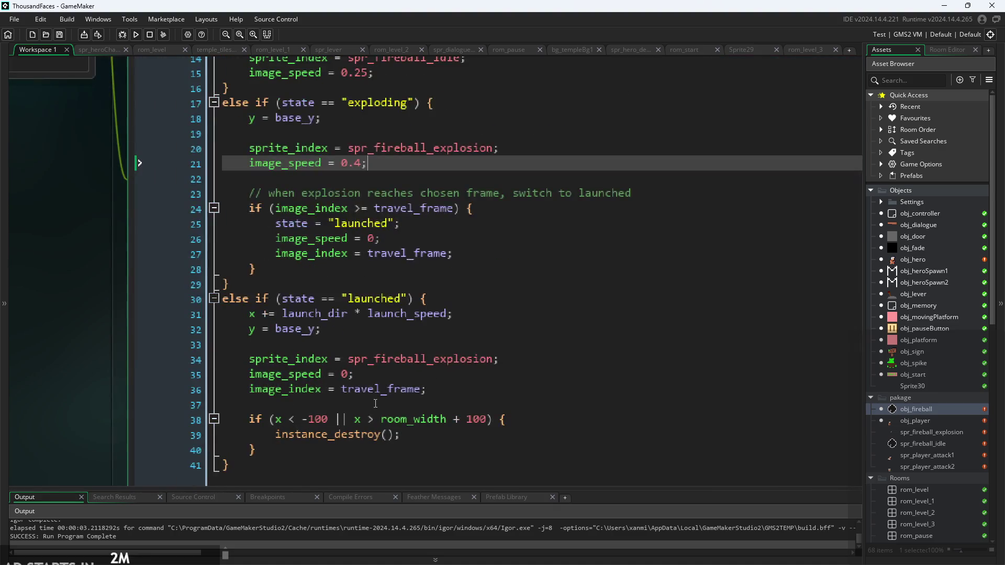
{"action": "left_click_drag", "start_coordinate": [125, 392], "coordinate": [101, 317]}
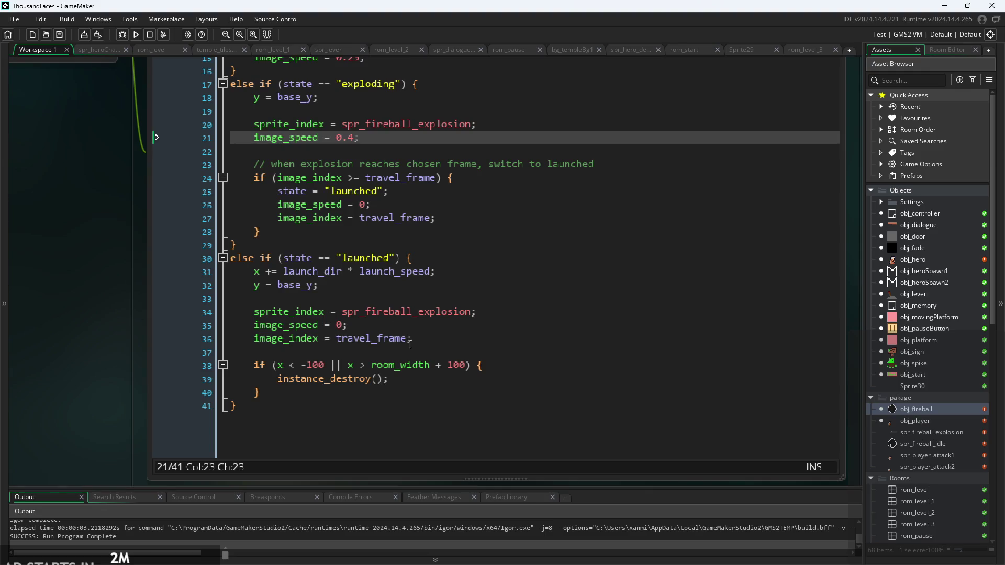
{"action": "left_click", "coordinate": [502, 361]}
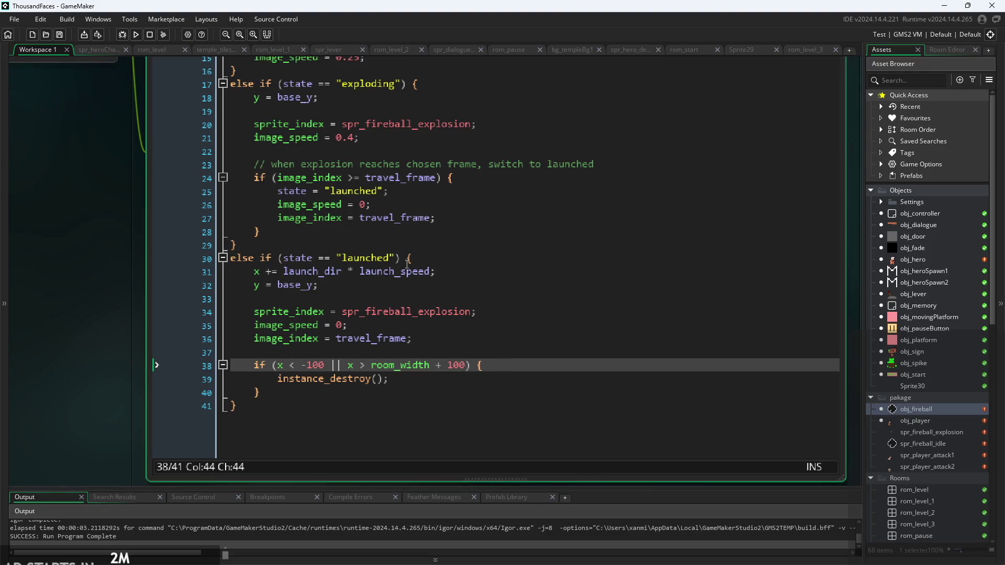
{"action": "scroll", "coordinate": [407, 264], "scroll_direction": "down", "scroll_amount": 1}
{"action": "left_click_drag", "start_coordinate": [162, 291], "coordinate": [184, 265]}
{"action": "scroll", "coordinate": [435, 313], "scroll_direction": "up", "scroll_amount": 1}
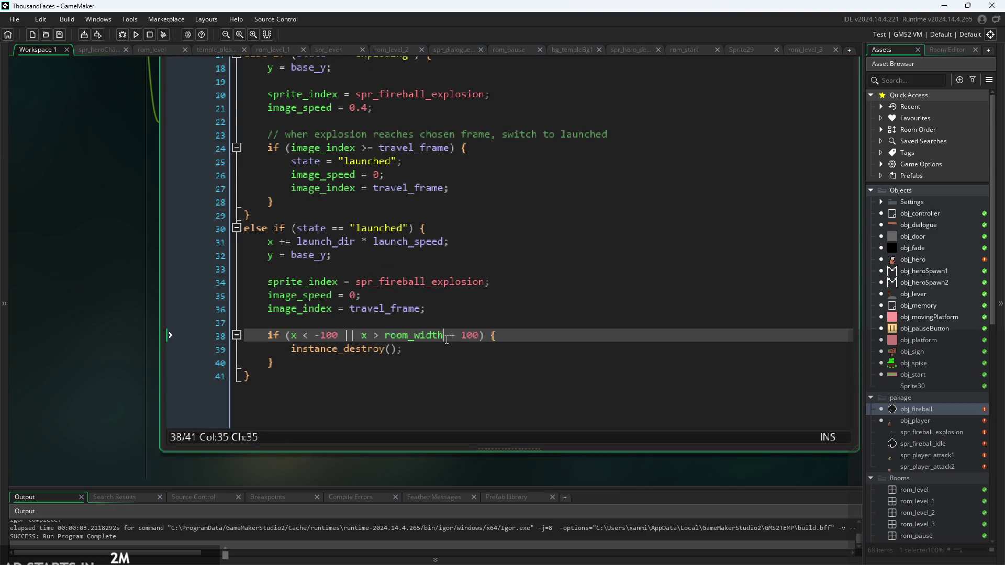
{"action": "key", "text": "Left"}
{"action": "key", "text": "Left"}
{"action": "key", "text": "Left"}
{"action": "scroll", "coordinate": [168, 280], "scroll_direction": "down", "scroll_amount": 3}
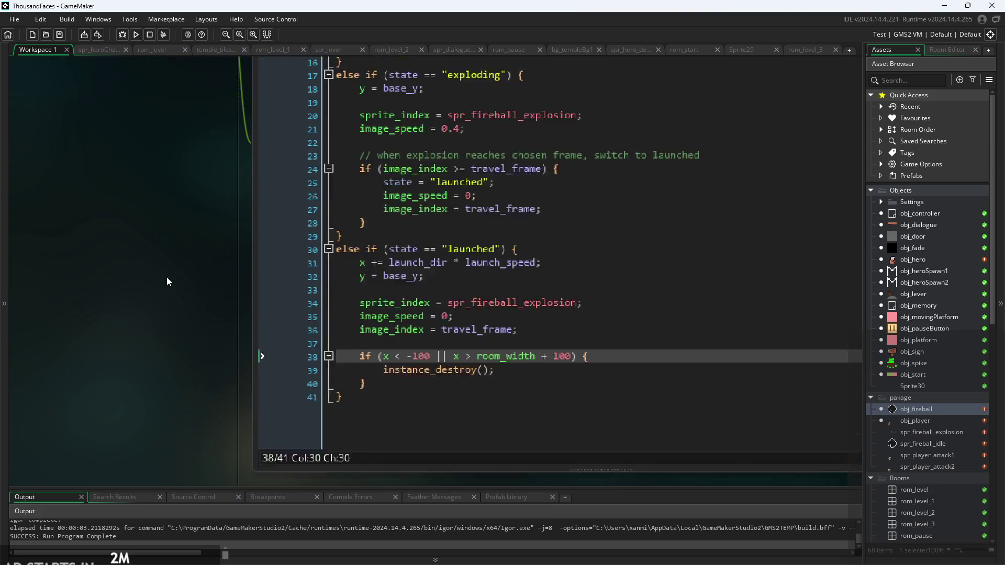
{"action": "scroll", "coordinate": [169, 291], "scroll_direction": "up", "scroll_amount": 3}
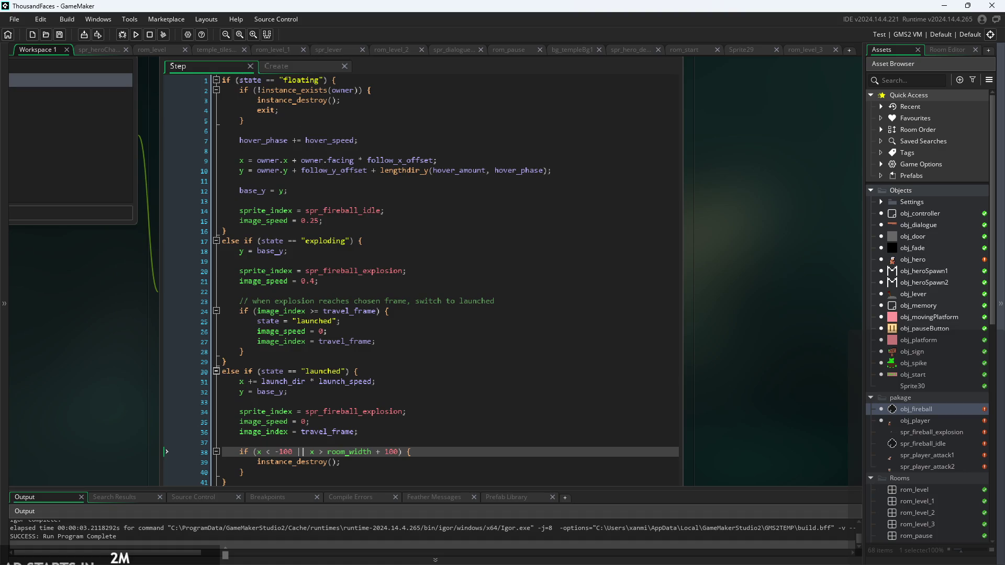
{"action": "key", "text": "alt+Tab"}
- Handwrite 'idle' on the canvas with the label 'aka floating' above it
{"action": "scroll", "coordinate": [368, 353], "scroll_direction": "down", "scroll_amount": 4, "text": "ctrl"}
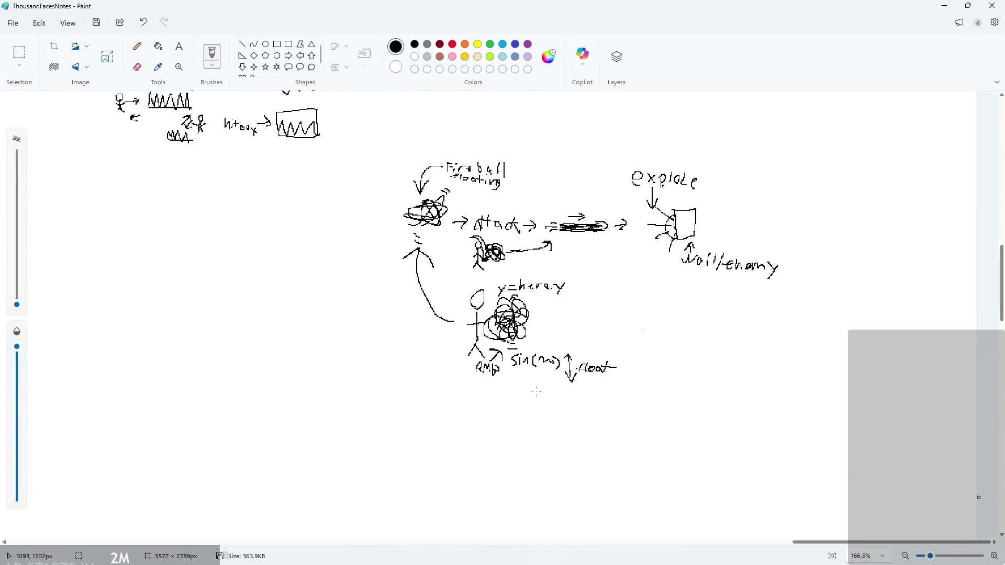
{"action": "scroll", "coordinate": [301, 301], "scroll_direction": "up", "scroll_amount": 3, "text": "ctrl"}
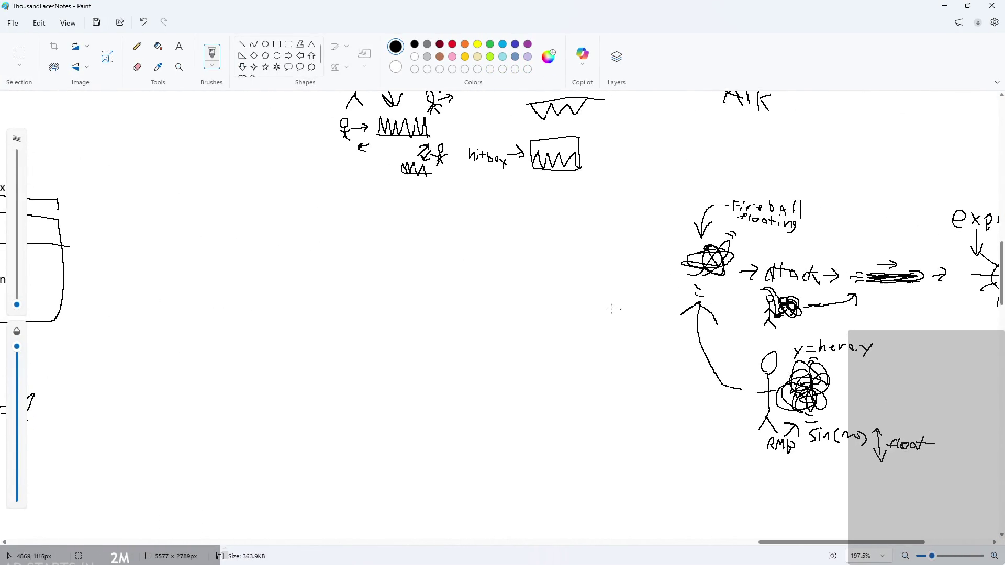
{"action": "scroll", "coordinate": [301, 301], "scroll_direction": "up", "scroll_amount": 3, "text": "ctrl"}
{"action": "left_click_drag", "start_coordinate": [255, 256], "coordinate": [256, 275]}
{"action": "left_click", "coordinate": [253, 227]}
{"action": "left_click_drag", "start_coordinate": [273, 229], "coordinate": [286, 275]}
{"action": "key", "text": "ctrl+z"}
{"action": "left_click", "coordinate": [253, 242]}
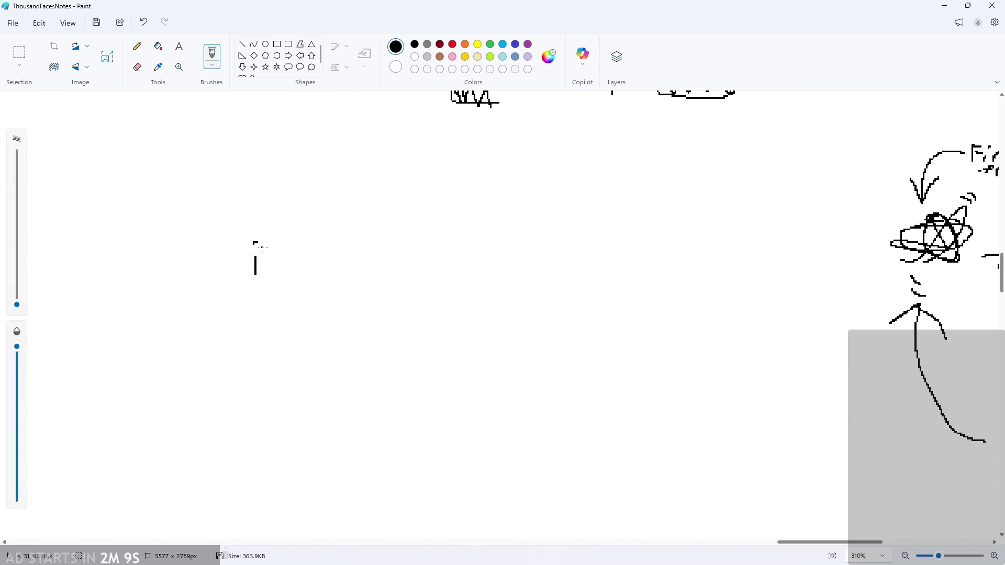
{"action": "scroll", "coordinate": [254, 245], "scroll_direction": "up", "scroll_amount": 2, "text": "ctrl"}
{"action": "left_click_drag", "start_coordinate": [273, 222], "coordinate": [281, 270]}
{"action": "left_click_drag", "start_coordinate": [300, 235], "coordinate": [297, 276]}
{"action": "left_click_drag", "start_coordinate": [312, 271], "coordinate": [316, 284]}
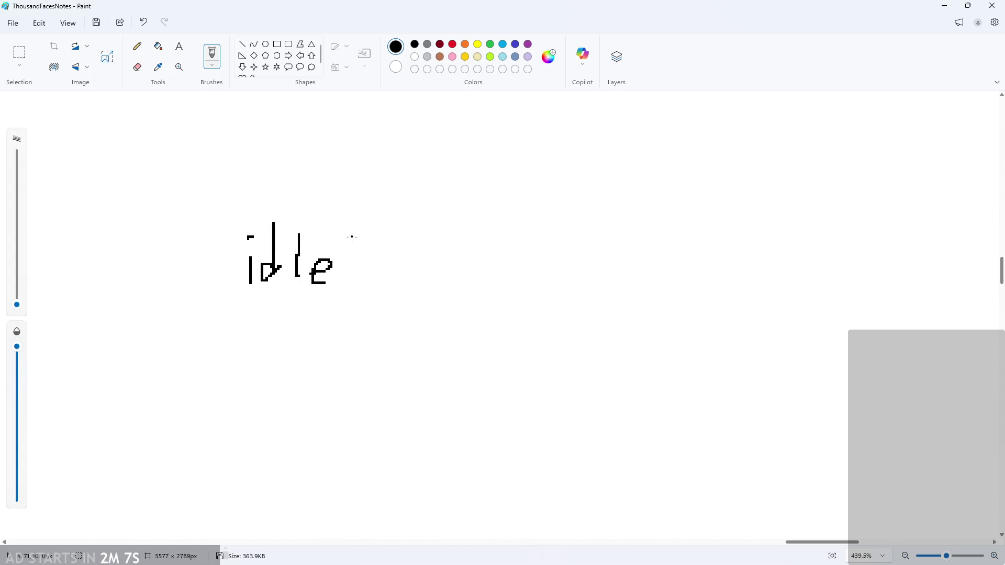
{"action": "key", "text": "ctrl+z"}
{"action": "scroll", "coordinate": [333, 225], "scroll_direction": "up", "scroll_amount": 2, "text": "ctrl"}
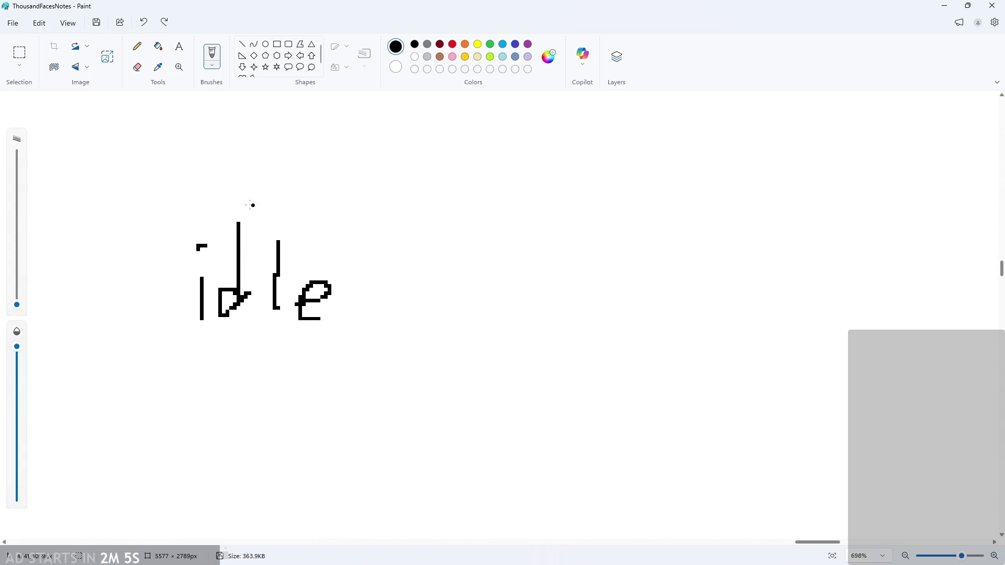
{"action": "left_click_drag", "start_coordinate": [244, 185], "coordinate": [256, 207]}
{"action": "left_click_drag", "start_coordinate": [263, 186], "coordinate": [288, 188]}
{"action": "mouse_move", "coordinate": [267, 188]}
{"action": "left_mouse_down"}
{"action": "mouse_move", "coordinate": [285, 209]}
{"action": "mouse_move", "coordinate": [312, 209]}
{"action": "mouse_move", "coordinate": [360, 175]}
{"action": "mouse_move", "coordinate": [360, 189]}
{"action": "left_mouse_up"}
{"action": "mouse_move", "coordinate": [376, 175]}
{"action": "left_mouse_down"}
{"action": "mouse_move", "coordinate": [373, 211]}
{"action": "mouse_move", "coordinate": [400, 195]}
{"action": "mouse_move", "coordinate": [429, 216]}
{"action": "left_mouse_up"}
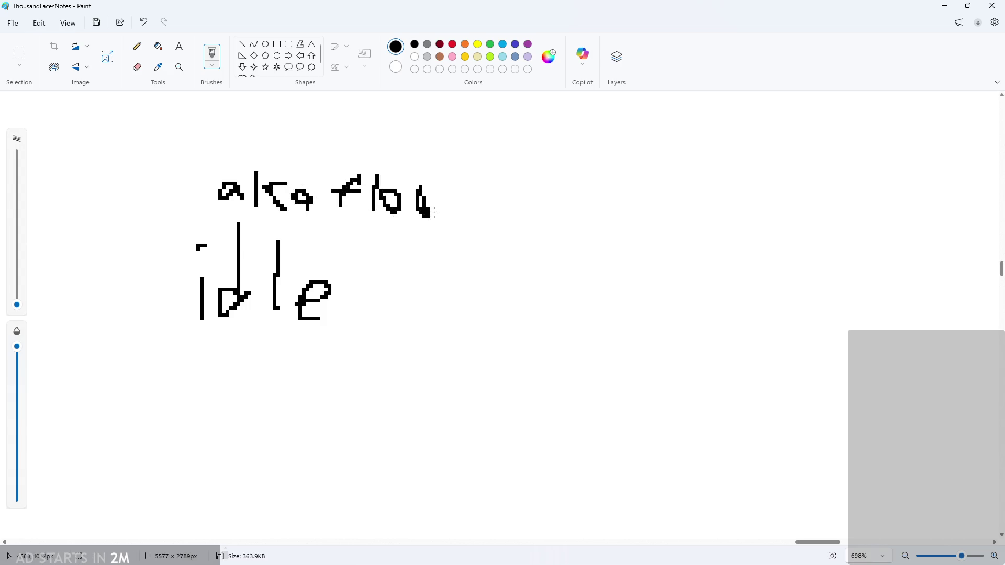
{"action": "left_click_drag", "start_coordinate": [444, 176], "coordinate": [438, 214]}
{"action": "mouse_move", "coordinate": [437, 194]}
{"action": "left_mouse_down"}
{"action": "mouse_move", "coordinate": [512, 221]}
{"action": "mouse_move", "coordinate": [497, 228]}
{"action": "left_mouse_up"}
{"action": "left_click", "coordinate": [473, 172]}
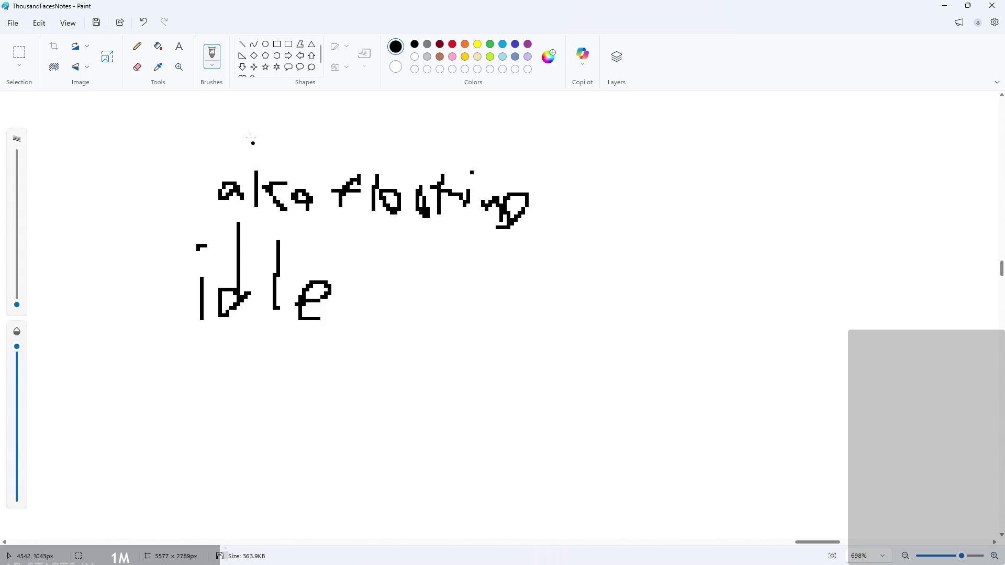
- Reposition the 'aka floating' label and delete the stray dot below it
{"action": "left_click", "coordinate": [20, 52]}
{"action": "mouse_move", "coordinate": [193, 131]}
{"action": "left_mouse_down"}
{"action": "mouse_move", "coordinate": [488, 216]}
{"action": "mouse_move", "coordinate": [578, 227]}
{"action": "mouse_move", "coordinate": [408, 222]}
{"action": "left_mouse_up"}
{"action": "left_click", "coordinate": [426, 326]}
{"action": "left_click_drag", "start_coordinate": [105, 213], "coordinate": [142, 237]}
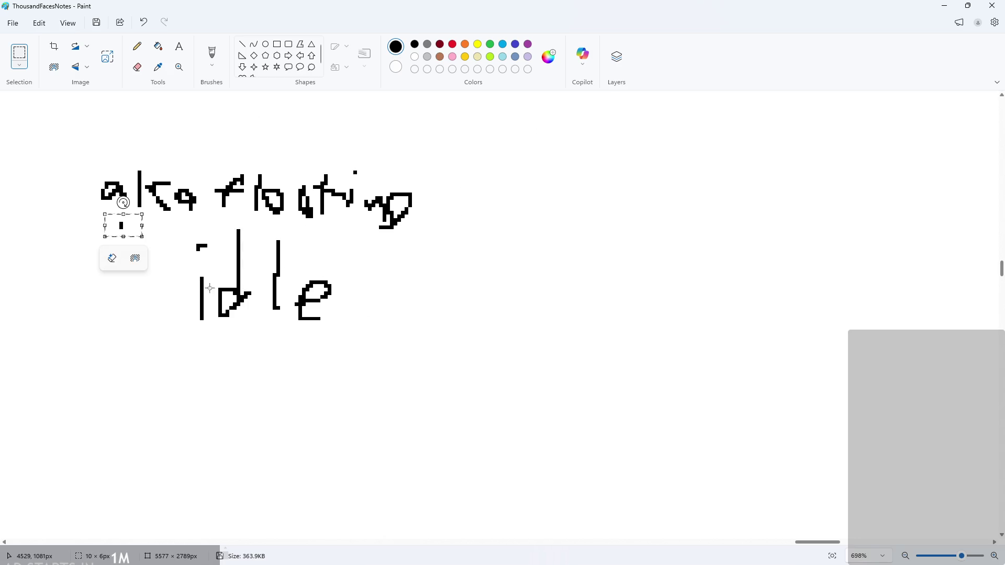
{"action": "key", "text": "Delete"}
- Draw a vertical divider right of idle and write 'launching' beside it
{"action": "left_click", "coordinate": [137, 46]}
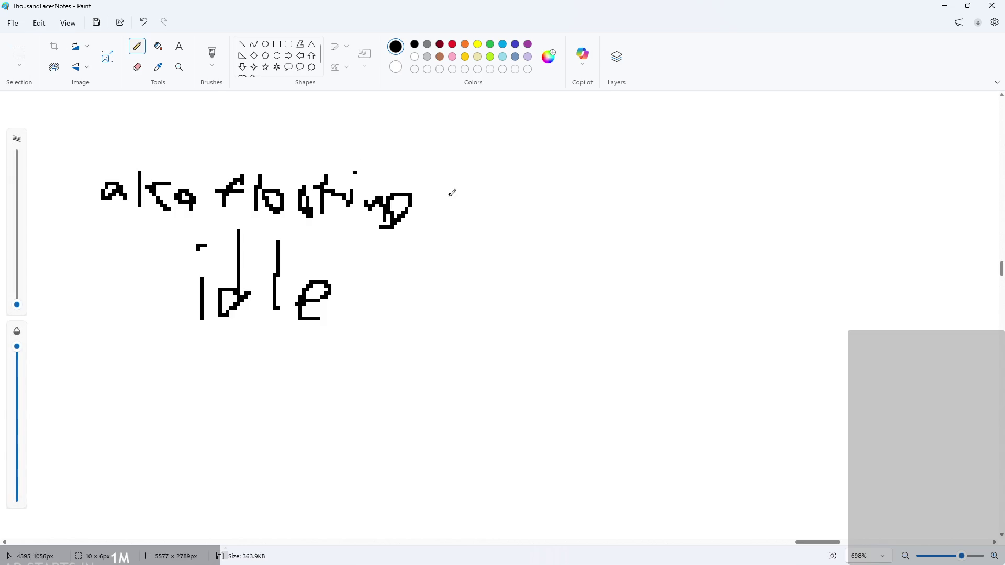
{"action": "left_click_drag", "start_coordinate": [420, 147], "coordinate": [431, 537]}
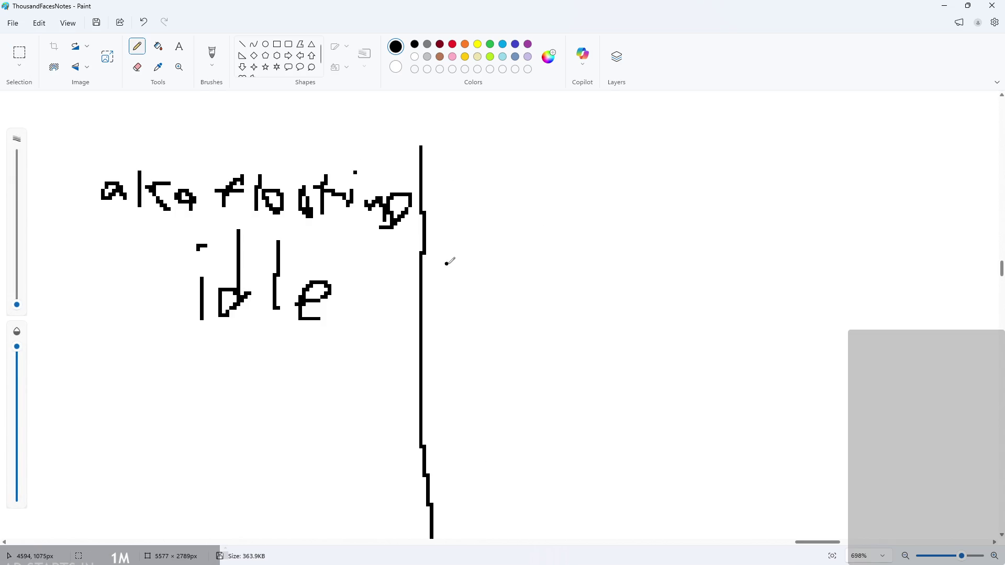
{"action": "left_click_drag", "start_coordinate": [449, 230], "coordinate": [449, 270]}
{"action": "mouse_move", "coordinate": [497, 256]}
{"action": "left_mouse_down"}
{"action": "mouse_move", "coordinate": [503, 278]}
{"action": "mouse_move", "coordinate": [481, 267]}
{"action": "left_mouse_up"}
{"action": "mouse_move", "coordinate": [515, 245]}
{"action": "left_mouse_down"}
{"action": "mouse_move", "coordinate": [518, 270]}
{"action": "mouse_move", "coordinate": [556, 264]}
{"action": "mouse_move", "coordinate": [580, 275]}
{"action": "left_mouse_up"}
{"action": "mouse_move", "coordinate": [602, 251]}
{"action": "left_mouse_down"}
{"action": "mouse_move", "coordinate": [590, 274]}
{"action": "mouse_move", "coordinate": [613, 278]}
{"action": "left_mouse_up"}
{"action": "left_click_drag", "start_coordinate": [633, 235], "coordinate": [673, 283]}
{"action": "left_click_drag", "start_coordinate": [680, 280], "coordinate": [684, 242]}
{"action": "left_click", "coordinate": [691, 218]}
{"action": "left_click_drag", "start_coordinate": [704, 275], "coordinate": [735, 287]}
{"action": "left_click_drag", "start_coordinate": [746, 261], "coordinate": [734, 303]}
- Draw a second divider after launching and write 'exploding' after it
{"action": "scroll", "coordinate": [781, 297], "scroll_direction": "down", "scroll_amount": 3}
{"action": "left_click_drag", "start_coordinate": [790, 240], "coordinate": [796, 418]}
{"action": "scroll", "coordinate": [890, 283], "scroll_direction": "up", "scroll_amount": 2}
{"action": "mouse_move", "coordinate": [744, 285]}
{"action": "left_mouse_down"}
{"action": "mouse_move", "coordinate": [776, 282]}
{"action": "mouse_move", "coordinate": [754, 307]}
{"action": "left_mouse_up"}
{"action": "left_click_drag", "start_coordinate": [785, 280], "coordinate": [814, 312]}
{"action": "mouse_move", "coordinate": [809, 275]}
{"action": "left_mouse_down"}
{"action": "mouse_move", "coordinate": [786, 305]}
{"action": "mouse_move", "coordinate": [837, 311]}
{"action": "mouse_move", "coordinate": [832, 323]}
{"action": "left_mouse_up"}
{"action": "left_click_drag", "start_coordinate": [866, 277], "coordinate": [876, 313]}
{"action": "left_click_drag", "start_coordinate": [885, 281], "coordinate": [899, 305]}
{"action": "key", "text": "ctrl+z"}
{"action": "key", "text": "ctrl+z"}
{"action": "key", "text": "ctrl+z"}
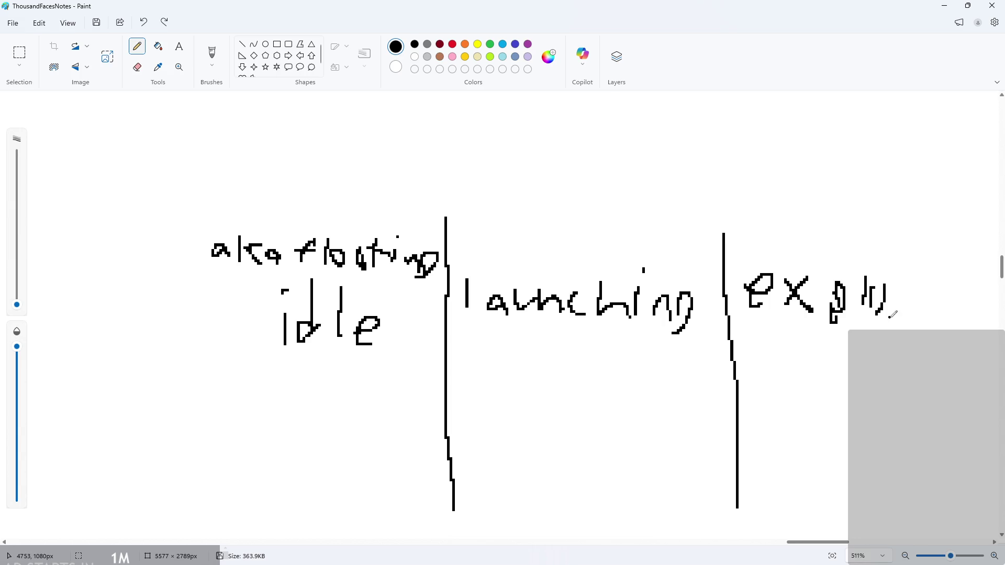
{"action": "mouse_move", "coordinate": [870, 291]}
{"action": "left_mouse_down"}
{"action": "mouse_move", "coordinate": [881, 312]}
{"action": "mouse_move", "coordinate": [885, 295]}
{"action": "mouse_move", "coordinate": [906, 319]}
{"action": "mouse_move", "coordinate": [938, 277]}
{"action": "mouse_move", "coordinate": [982, 311]}
{"action": "mouse_move", "coordinate": [950, 341]}
{"action": "left_mouse_up"}
- Underline the three state headings, extend the dividers downward, and minimize Paint
{"action": "scroll", "coordinate": [950, 341], "scroll_direction": "down", "scroll_amount": 3, "text": "ctrl"}
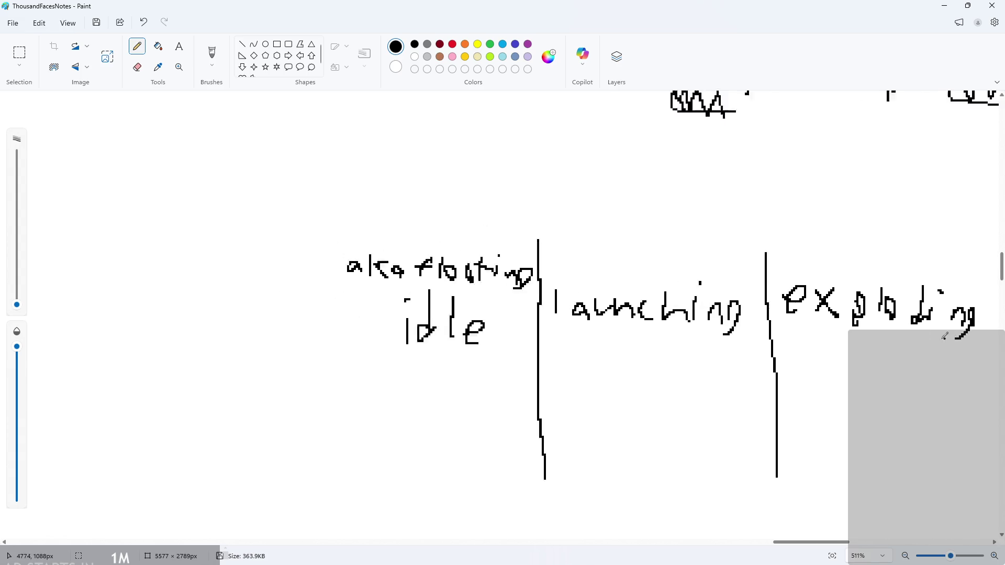
{"action": "mouse_move", "coordinate": [490, 348]}
{"action": "left_mouse_down"}
{"action": "mouse_move", "coordinate": [722, 357]}
{"action": "mouse_move", "coordinate": [983, 348]}
{"action": "left_mouse_up"}
{"action": "scroll", "coordinate": [858, 406], "scroll_direction": "down", "scroll_amount": 3}
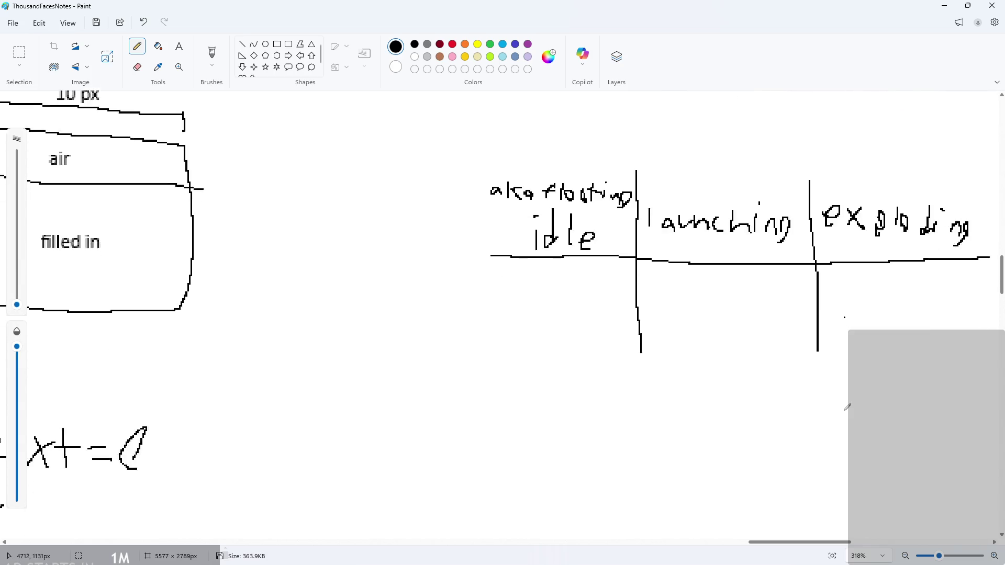
{"action": "left_click_drag", "start_coordinate": [640, 326], "coordinate": [635, 411]}
{"action": "left_click_drag", "start_coordinate": [821, 320], "coordinate": [821, 417]}
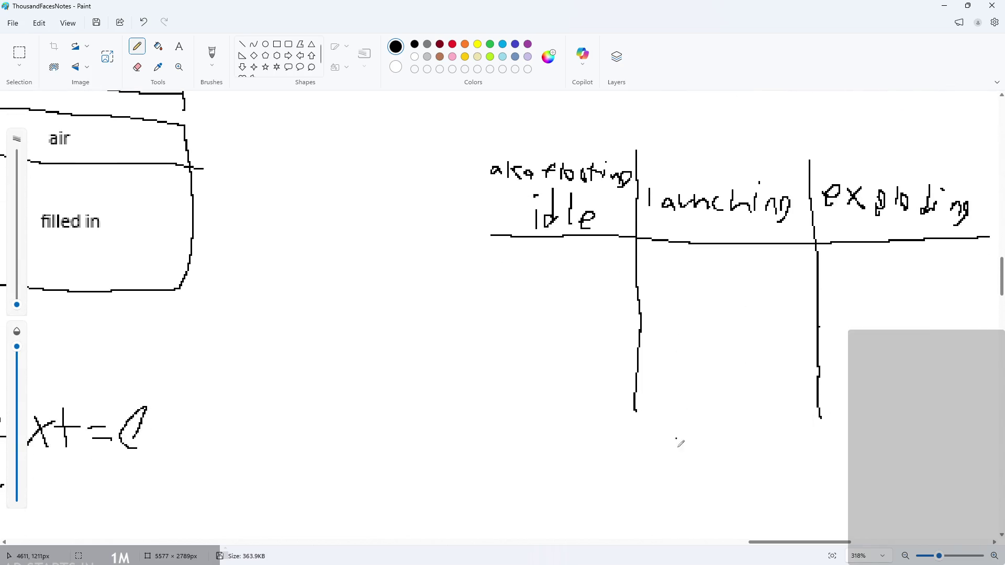
{"action": "left_click_drag", "start_coordinate": [783, 543], "coordinate": [816, 541]}
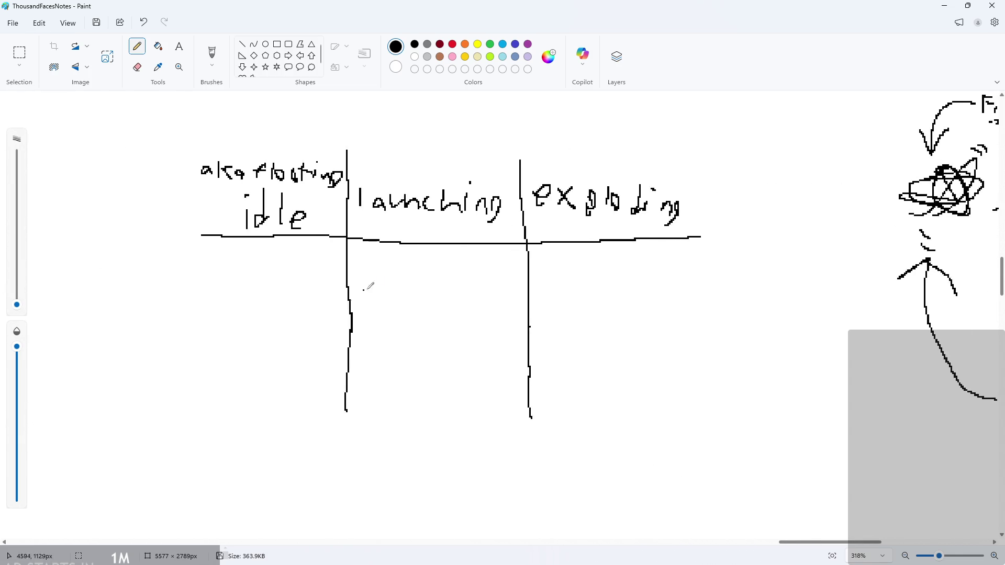
{"action": "scroll", "coordinate": [408, 277], "scroll_direction": "up", "scroll_amount": 2, "text": "ctrl"}
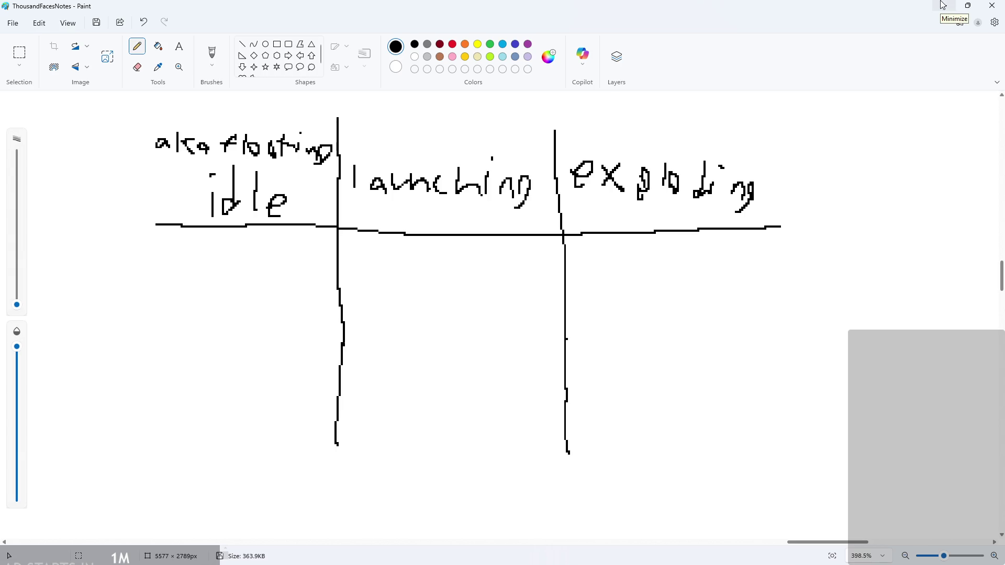
{"action": "scroll", "coordinate": [432, 189], "scroll_direction": "up", "scroll_amount": 1}
{"action": "left_click", "coordinate": [391, 239]}
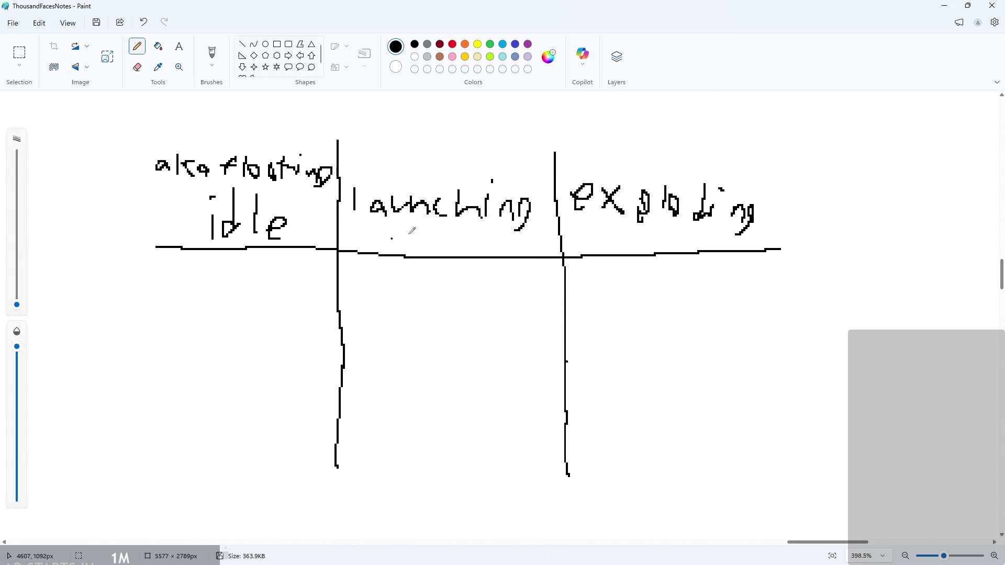
{"action": "left_click", "coordinate": [942, 5]}
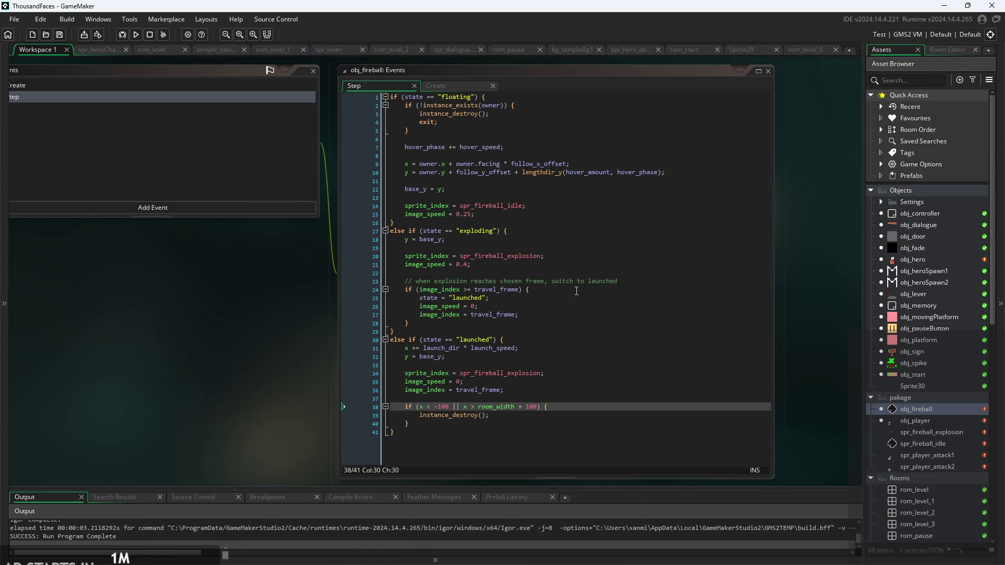
- Review the travel_frame >= check and comments around line 24 of obj_fireball's Step code
{"action": "scroll", "coordinate": [374, 283], "scroll_direction": "down", "scroll_amount": 2}
{"action": "left_click", "coordinate": [373, 279]}
{"action": "scroll", "coordinate": [373, 290], "scroll_direction": "up", "scroll_amount": 2}
{"action": "left_click", "coordinate": [539, 296]}
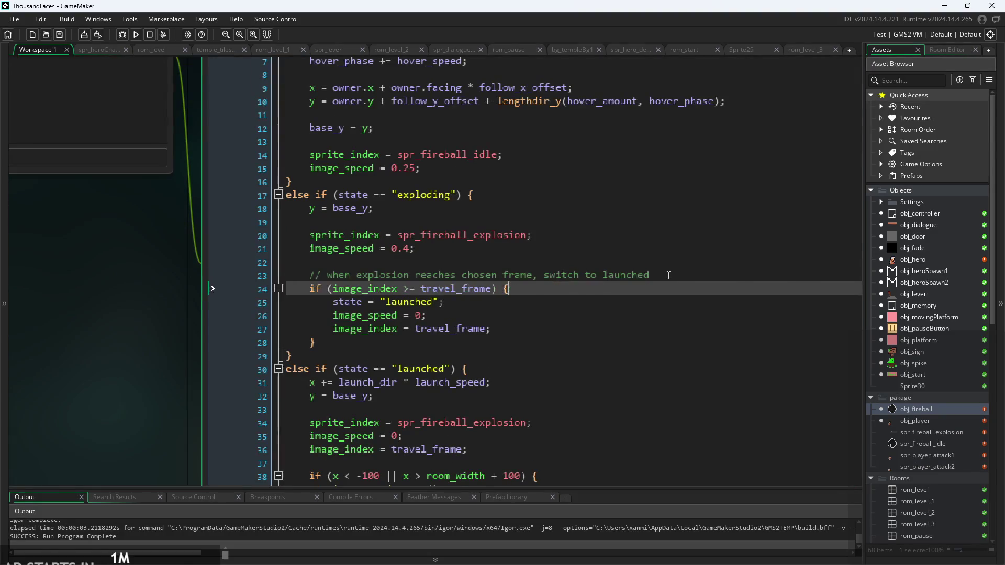
{"action": "scroll", "coordinate": [540, 296], "scroll_direction": "up", "scroll_amount": 1}
{"action": "left_click", "coordinate": [441, 292]}
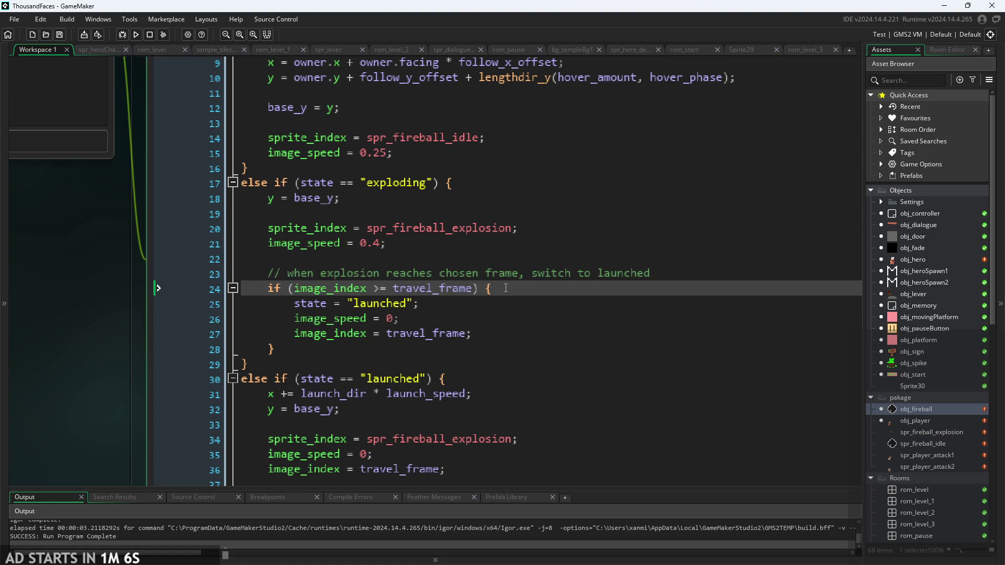
{"action": "left_click", "coordinate": [380, 290]}
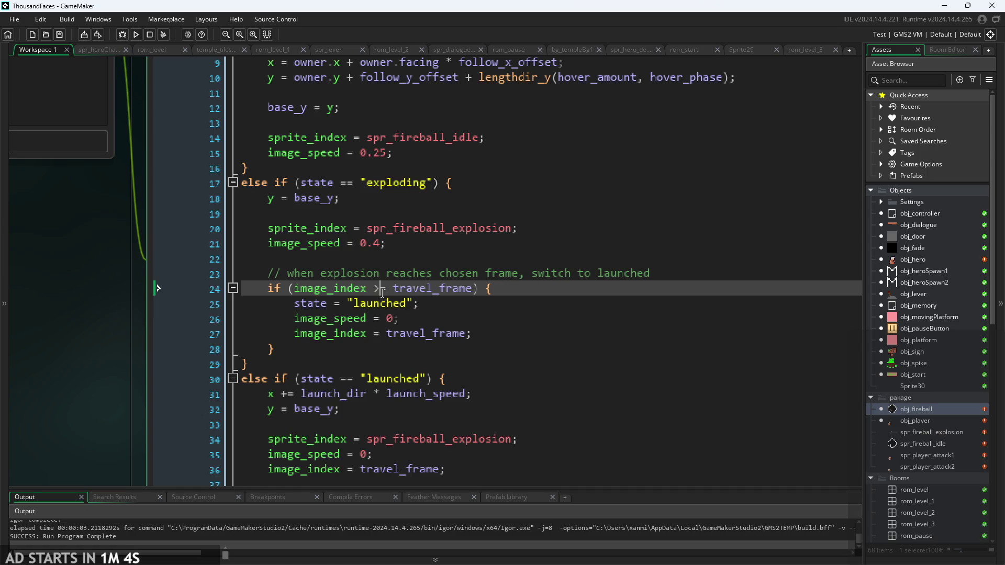
{"action": "left_click", "coordinate": [516, 267]}
- Check the launched state's sprite and speed lines, then open spr_fireball_explosion
{"action": "scroll", "coordinate": [519, 289], "scroll_direction": "down", "scroll_amount": 1}
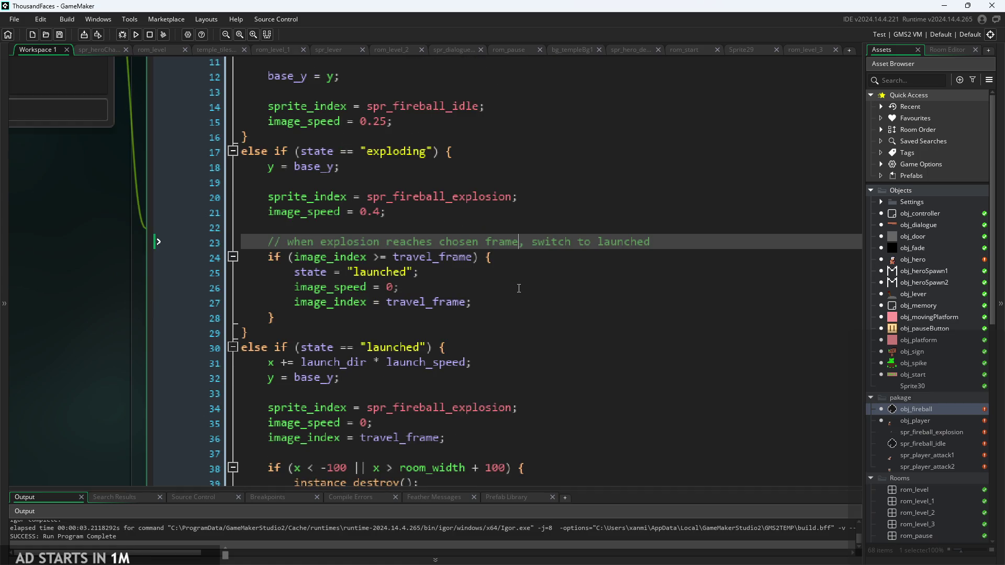
{"action": "left_click", "coordinate": [475, 358]}
{"action": "scroll", "coordinate": [479, 355], "scroll_direction": "down", "scroll_amount": 3}
{"action": "left_click", "coordinate": [495, 317]}
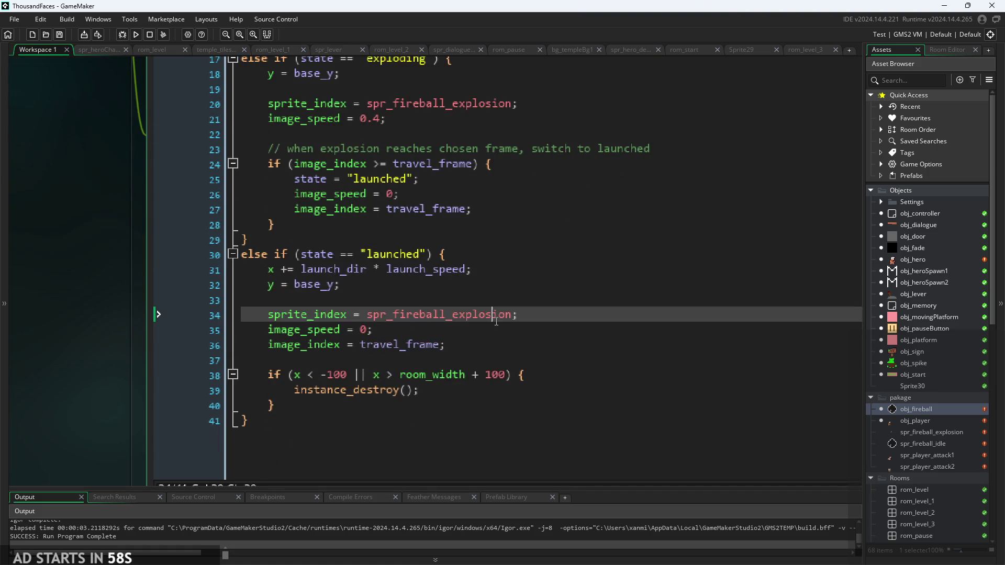
{"action": "left_click", "coordinate": [481, 334]}
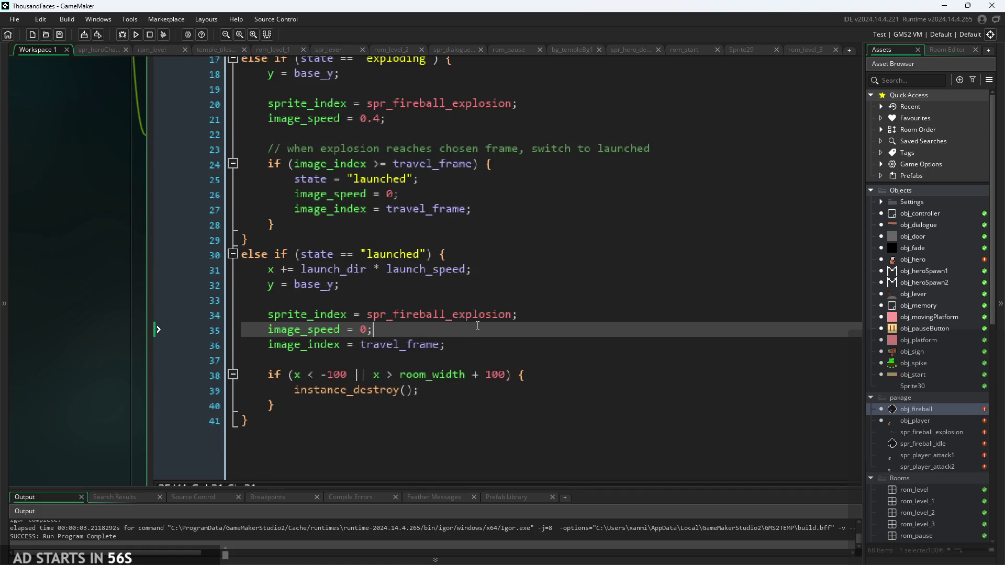
{"action": "left_click", "coordinate": [486, 316]}
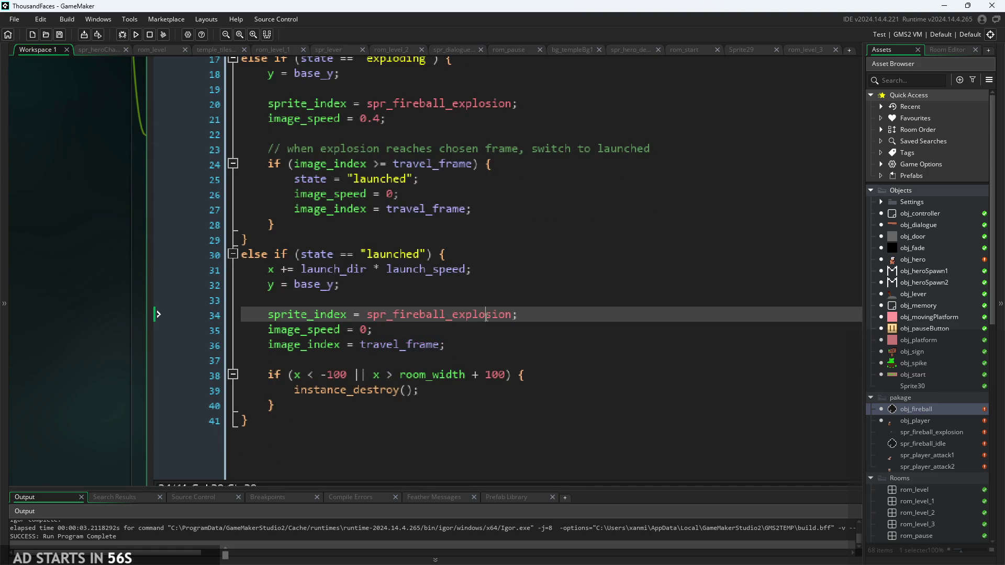
{"action": "left_click", "coordinate": [924, 433]}
{"action": "double_click", "coordinate": [924, 432]}
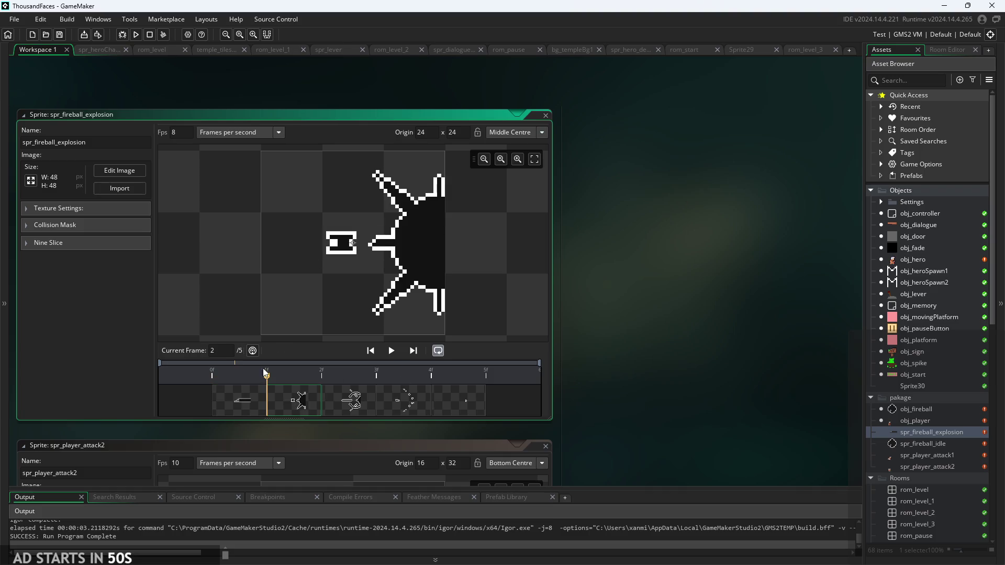
{"action": "key", "text": "Left"}
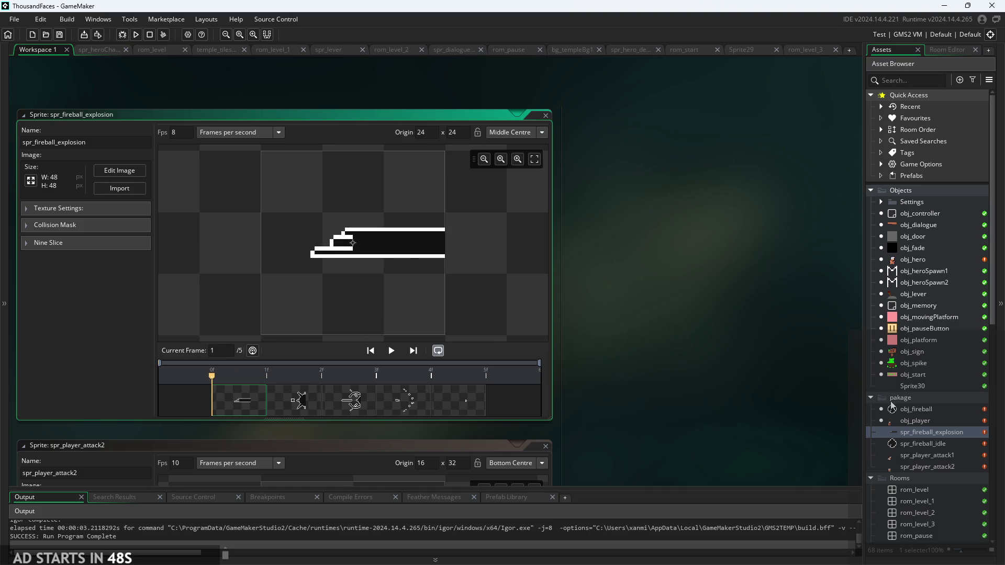
{"action": "left_click", "coordinate": [286, 391]}
{"action": "left_click", "coordinate": [257, 398]}
{"action": "left_click", "coordinate": [291, 390]}
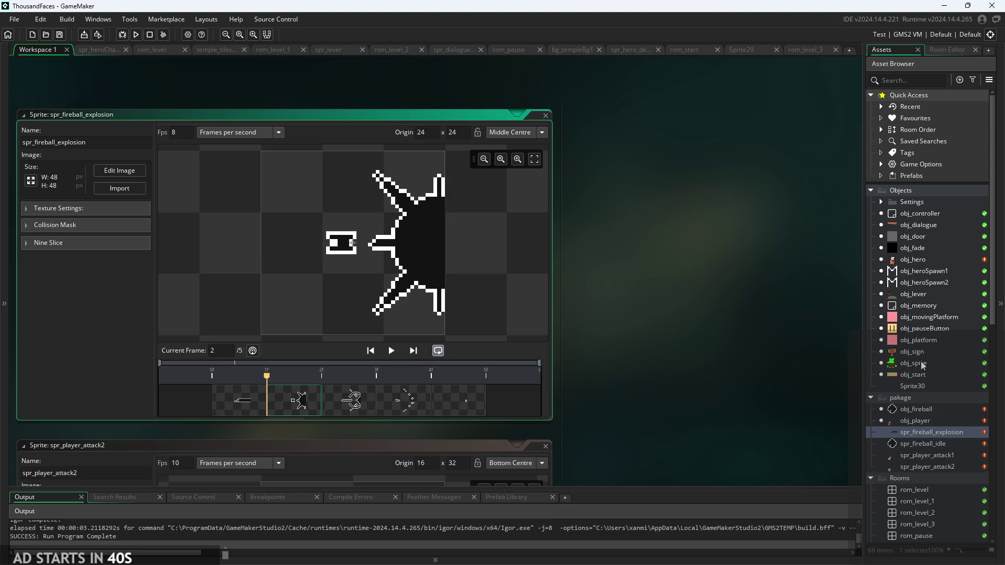
{"action": "double_click", "coordinate": [915, 410]}
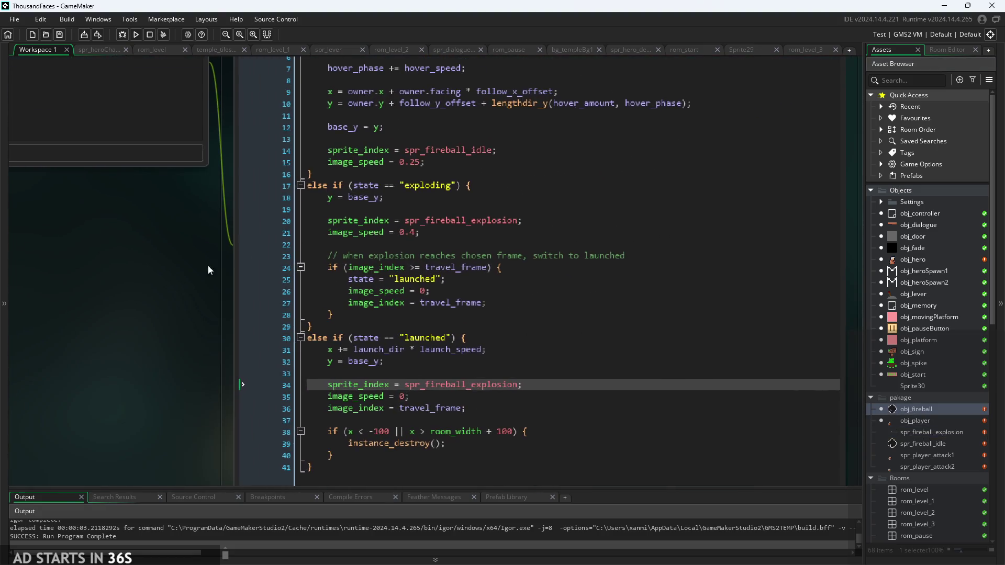
- Inspect the launched state's y = base_y line and its image_speed value of 0
{"action": "left_click", "coordinate": [242, 232]}
{"action": "left_click", "coordinate": [398, 361]}
{"action": "left_click", "coordinate": [454, 404]}
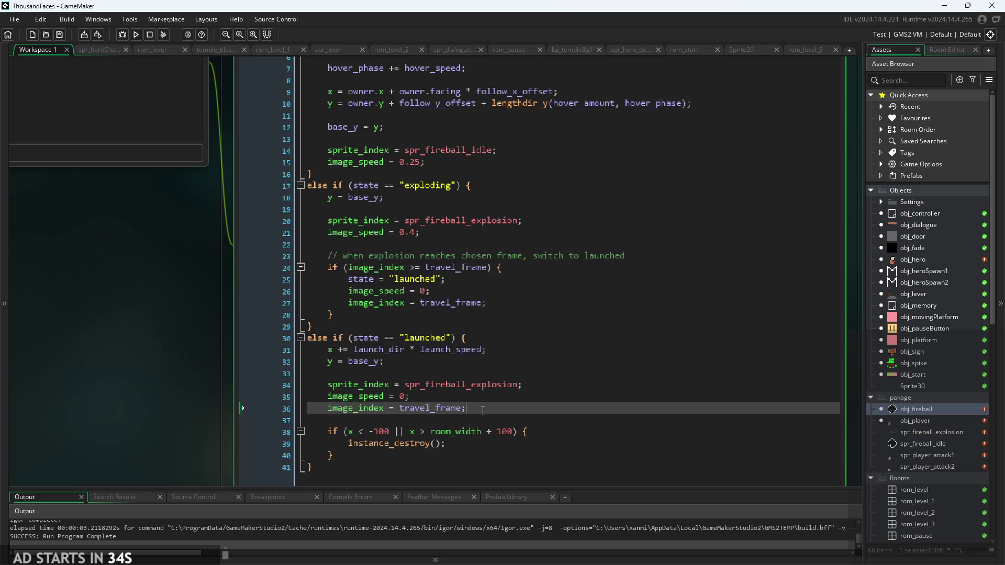
{"action": "double_click", "coordinate": [403, 396]}
{"action": "scroll", "coordinate": [435, 405], "scroll_direction": "down", "scroll_amount": 1, "text": "ctrl"}
{"action": "scroll", "coordinate": [219, 435], "scroll_direction": "up", "scroll_amount": 3}
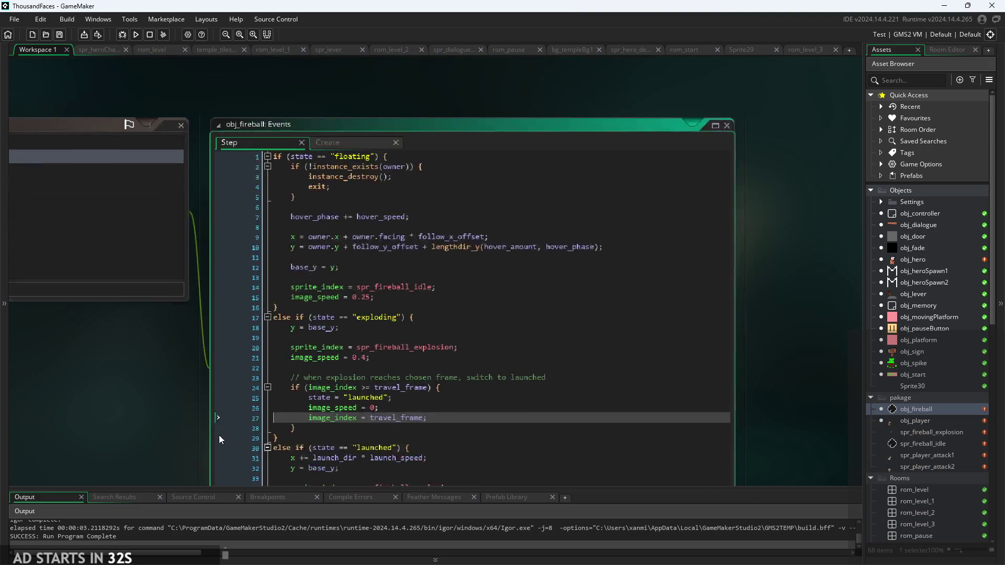
- In obj_fireball's Create code, add '//should be 0' after travel_frame = 1 and save
{"action": "left_click", "coordinate": [408, 167]}
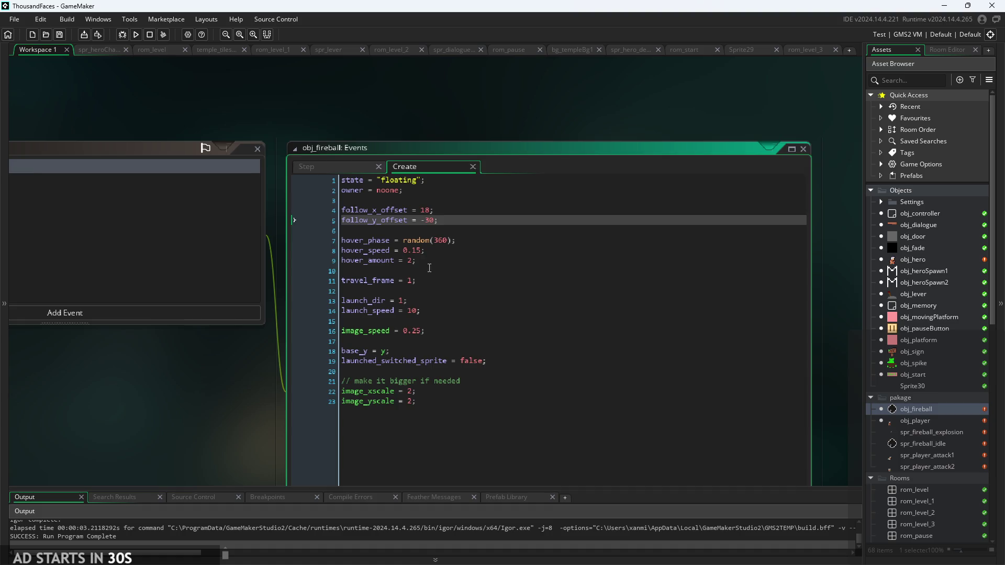
{"action": "scroll", "coordinate": [429, 272], "scroll_direction": "up", "scroll_amount": 2, "text": "ctrl"}
{"action": "scroll", "coordinate": [430, 397], "scroll_direction": "down", "scroll_amount": 1}
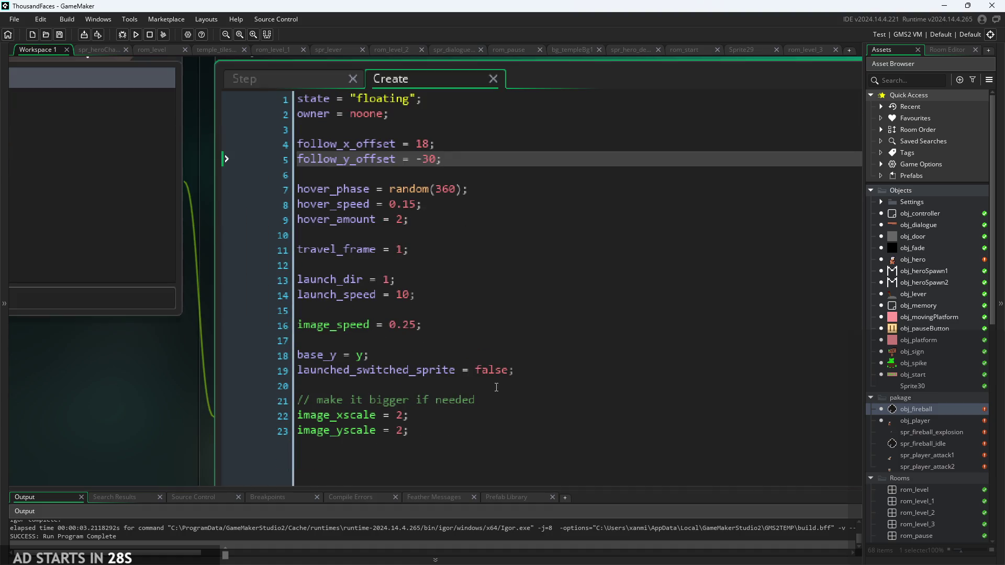
{"action": "left_click", "coordinate": [438, 250]}
{"action": "type", "text": "//should be 0"}
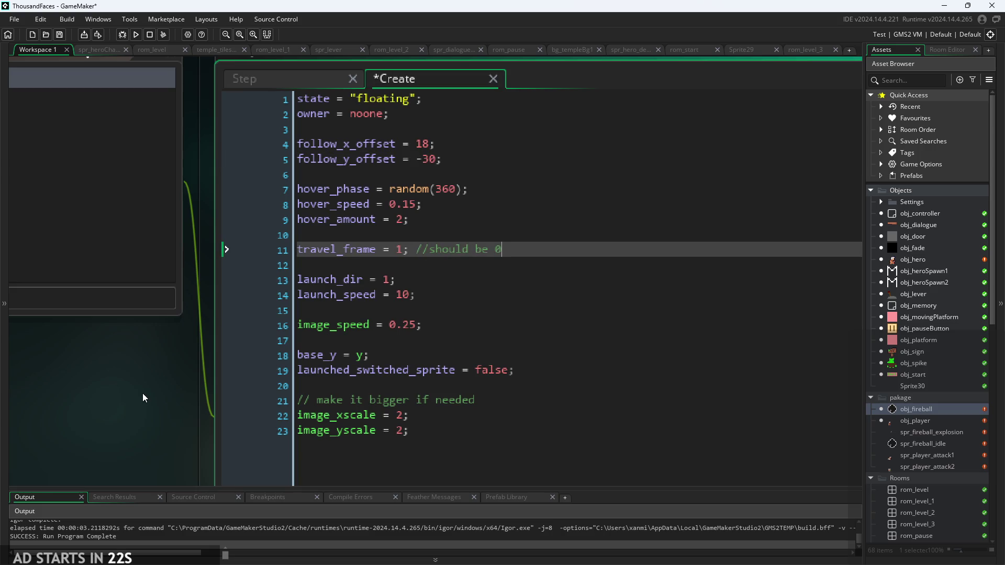
{"action": "scroll", "coordinate": [145, 393], "scroll_direction": "down", "scroll_amount": 3}
{"action": "key", "text": "ctrl+s"}
- Change the travel_frame starting value from 1 to 0
{"action": "scroll", "coordinate": [188, 359], "scroll_direction": "down", "scroll_amount": 2}
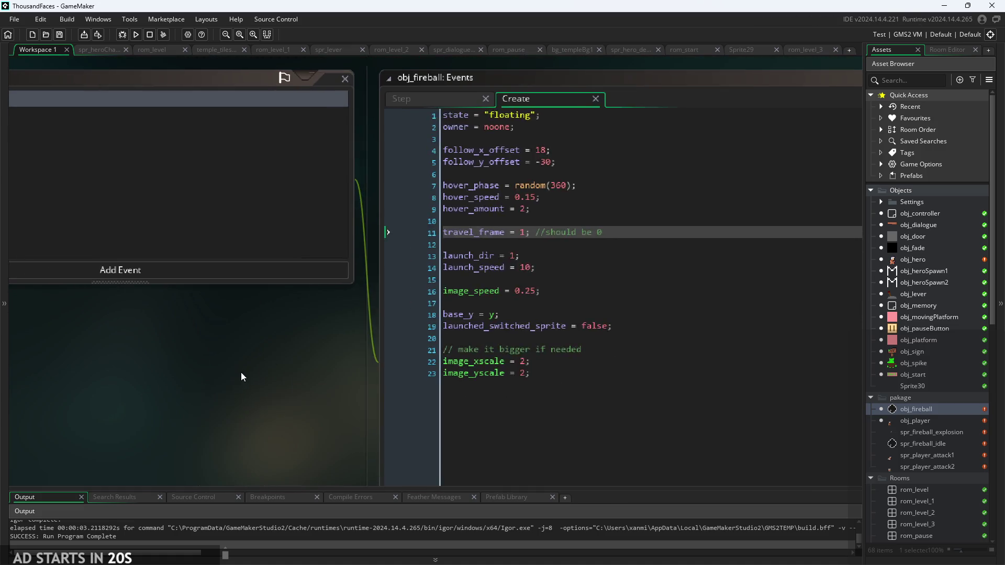
{"action": "scroll", "coordinate": [381, 242], "scroll_direction": "up", "scroll_amount": 2}
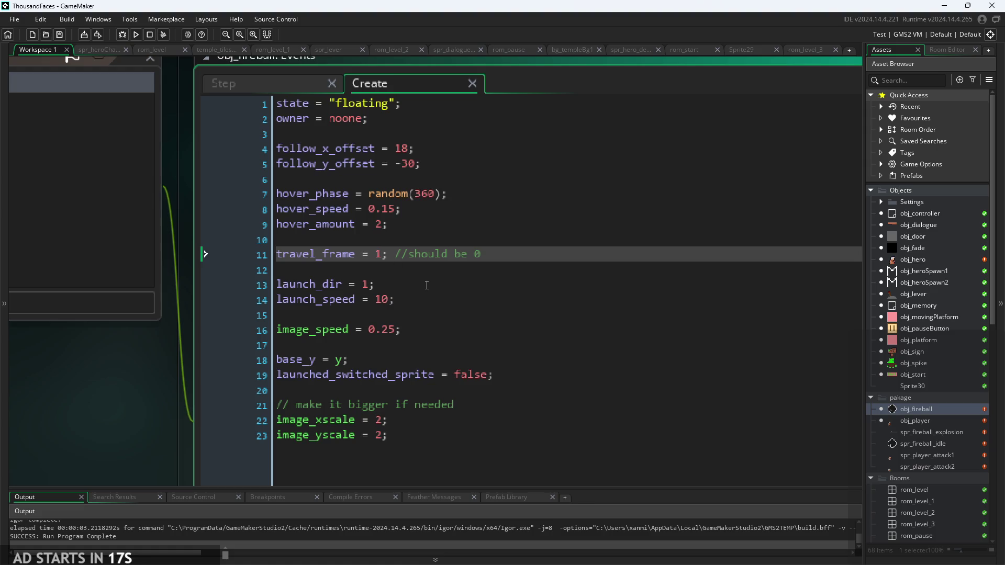
{"action": "key", "text": "BackSpace"}
{"action": "type", "text": "0"}
- Back in the Step code, look over the floating base_y and launched movement lines
{"action": "left_click", "coordinate": [275, 86]}
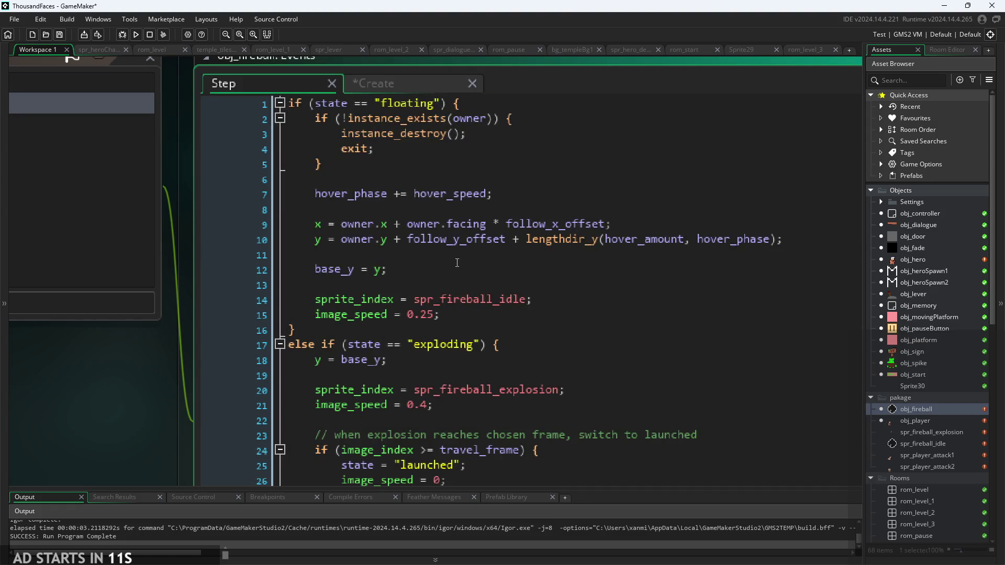
{"action": "left_click", "coordinate": [457, 263]}
{"action": "scroll", "coordinate": [370, 346], "scroll_direction": "down", "scroll_amount": 3}
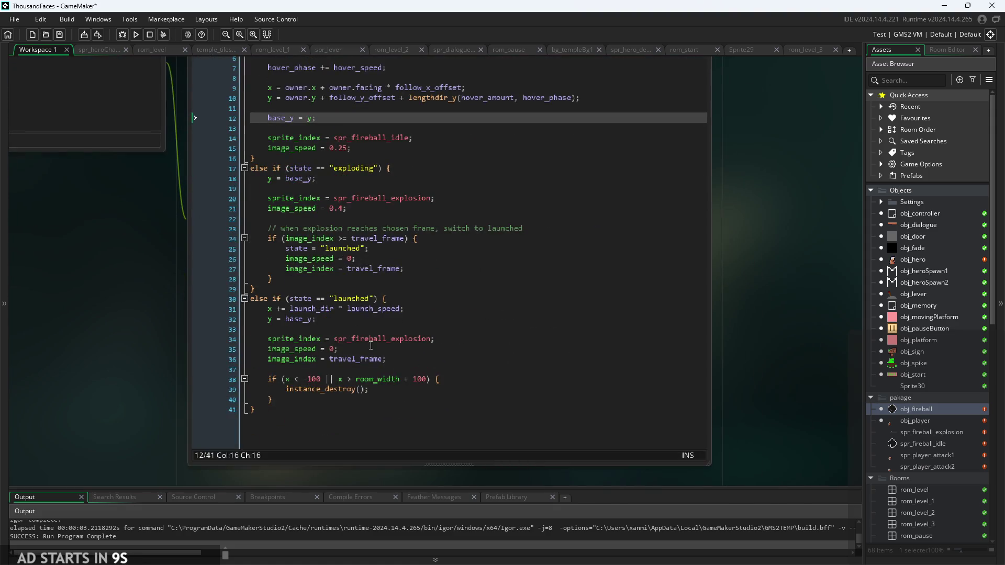
{"action": "left_click", "coordinate": [427, 308]}
{"action": "scroll", "coordinate": [427, 334], "scroll_direction": "up", "scroll_amount": 3}
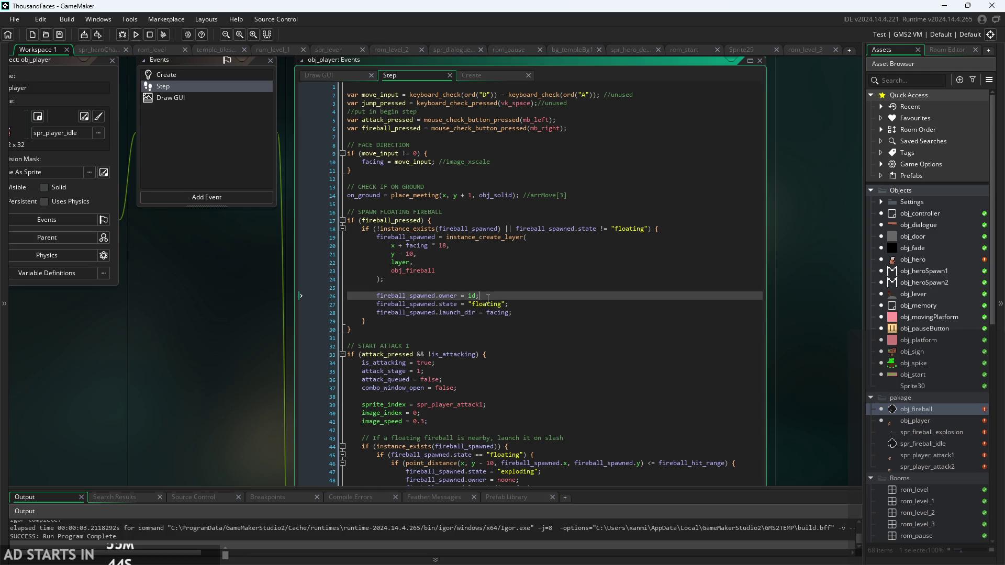
- Check the line setting the spawned fireball to floating, then open obj_hero and obj_player
{"action": "left_click", "coordinate": [531, 308]}
{"action": "scroll", "coordinate": [529, 309], "scroll_direction": "down", "scroll_amount": 1}
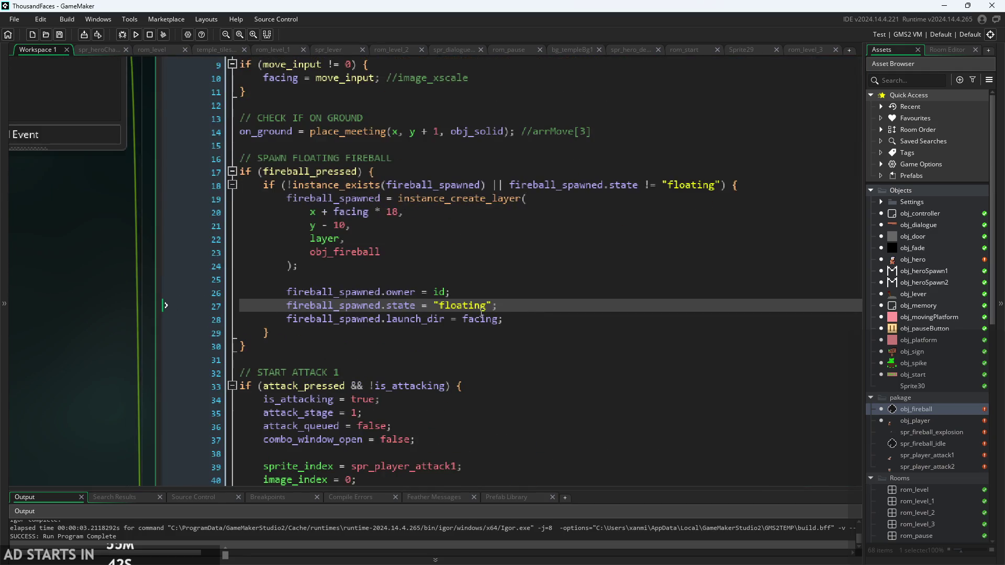
{"action": "scroll", "coordinate": [455, 308], "scroll_direction": "down", "scroll_amount": 1}
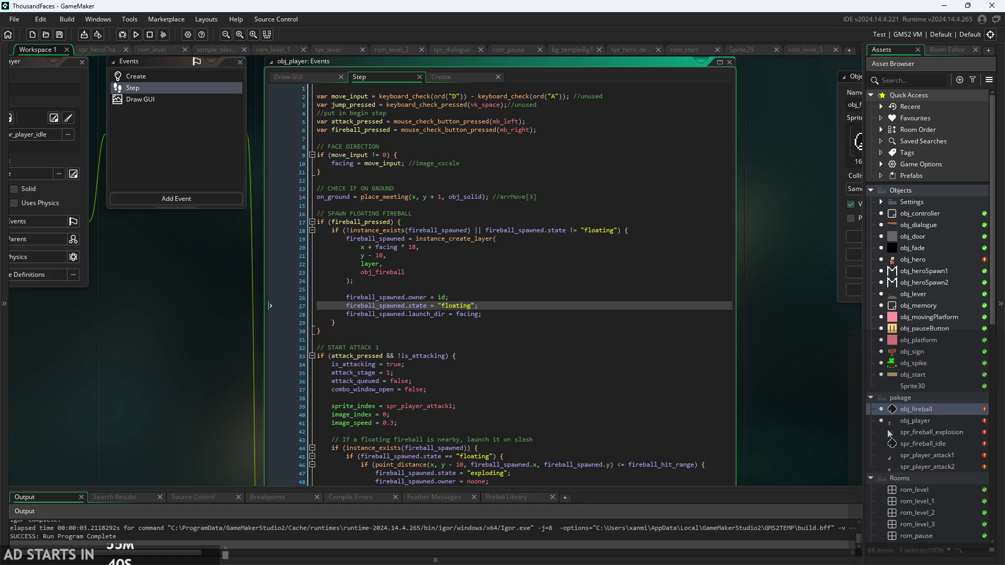
{"action": "double_click", "coordinate": [915, 254]}
{"action": "double_click", "coordinate": [935, 420]}
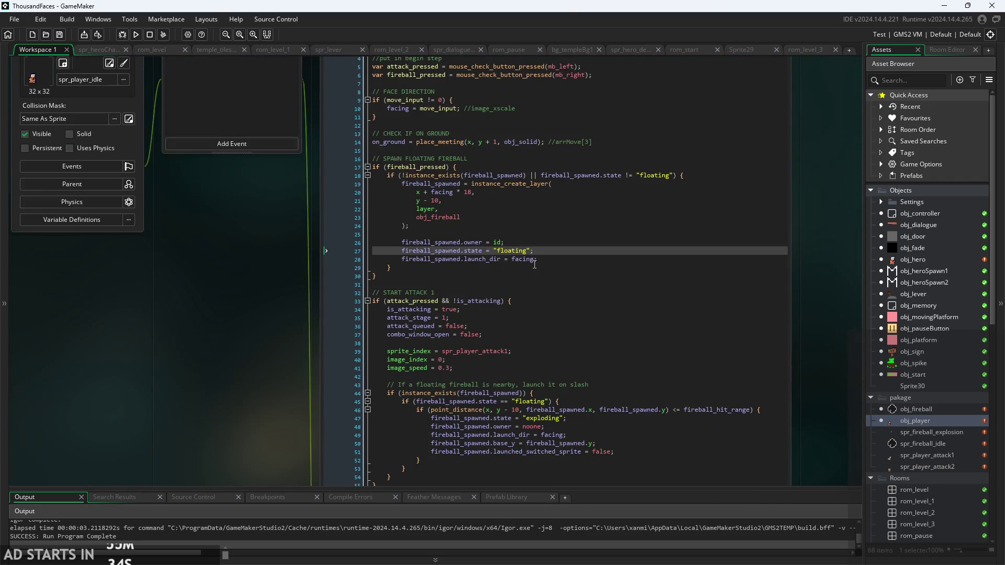
- Review obj_player's fireball spawn condition and its instance_create_layer call for obj_fireball
{"action": "left_click", "coordinate": [534, 264]}
{"action": "scroll", "coordinate": [534, 264], "scroll_direction": "up", "scroll_amount": 2, "text": "ctrl"}
{"action": "left_click", "coordinate": [576, 128]}
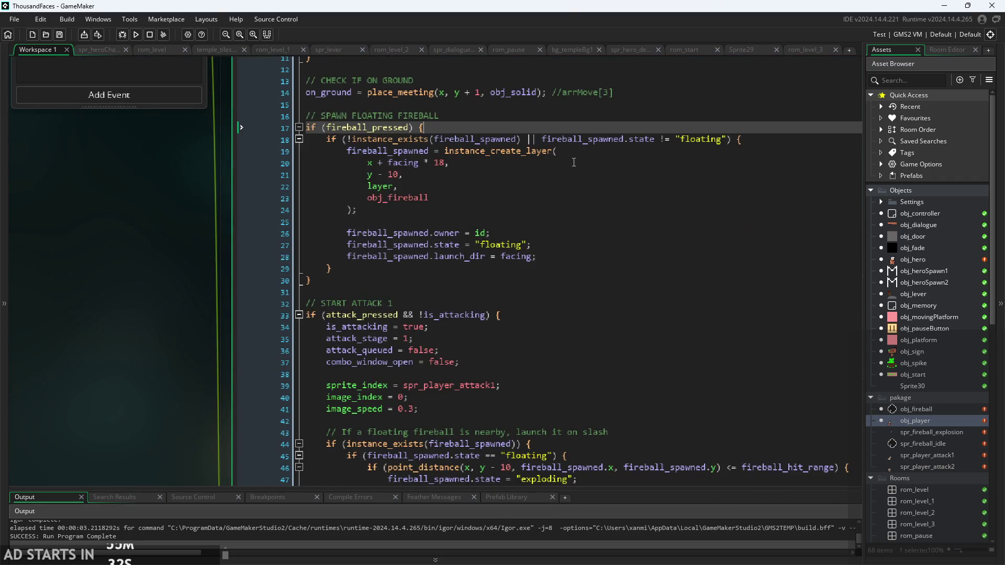
{"action": "left_click", "coordinate": [638, 152]}
{"action": "scroll", "coordinate": [576, 215], "scroll_direction": "down", "scroll_amount": 2}
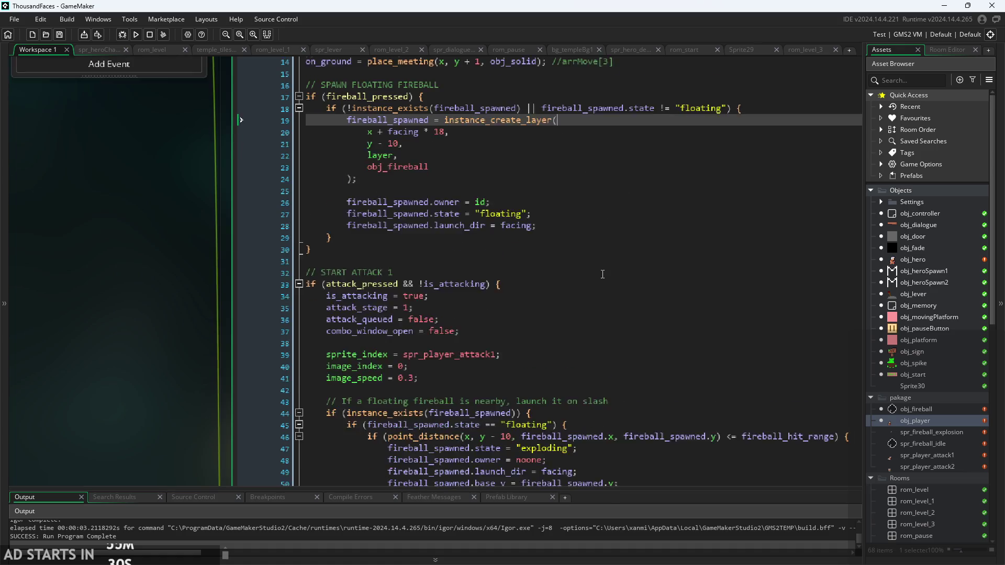
{"action": "scroll", "coordinate": [536, 212], "scroll_direction": "down", "scroll_amount": 1}
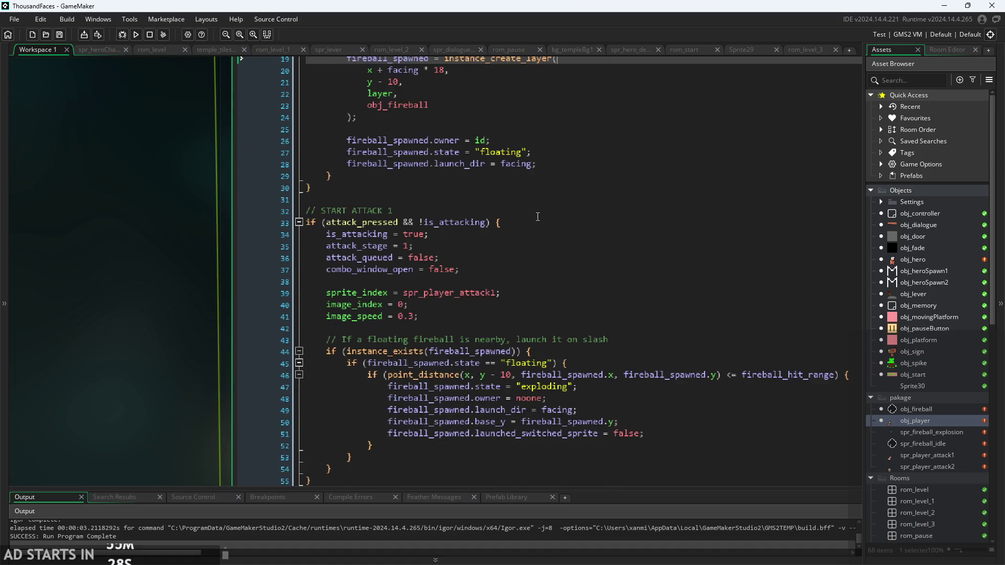
{"action": "scroll", "coordinate": [575, 199], "scroll_direction": "up", "scroll_amount": 3}
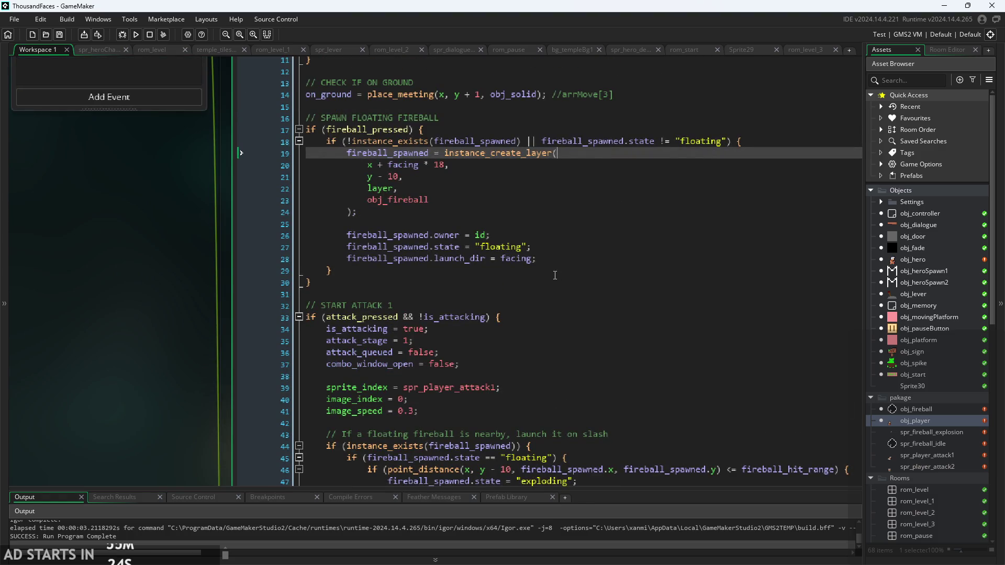
{"action": "left_click", "coordinate": [547, 211]}
{"action": "key", "text": "Up"}
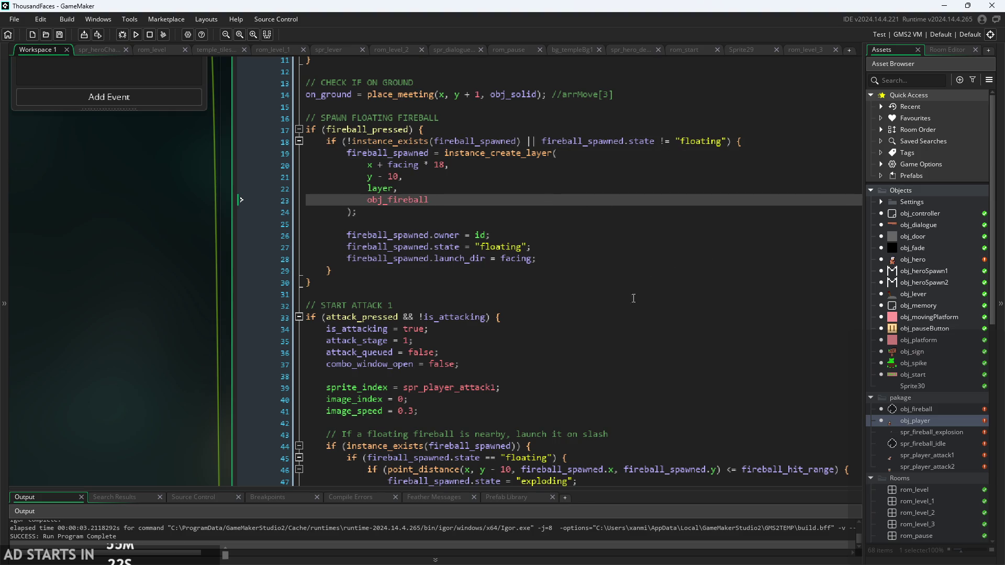
{"action": "scroll", "coordinate": [633, 298], "scroll_direction": "down", "scroll_amount": 5}
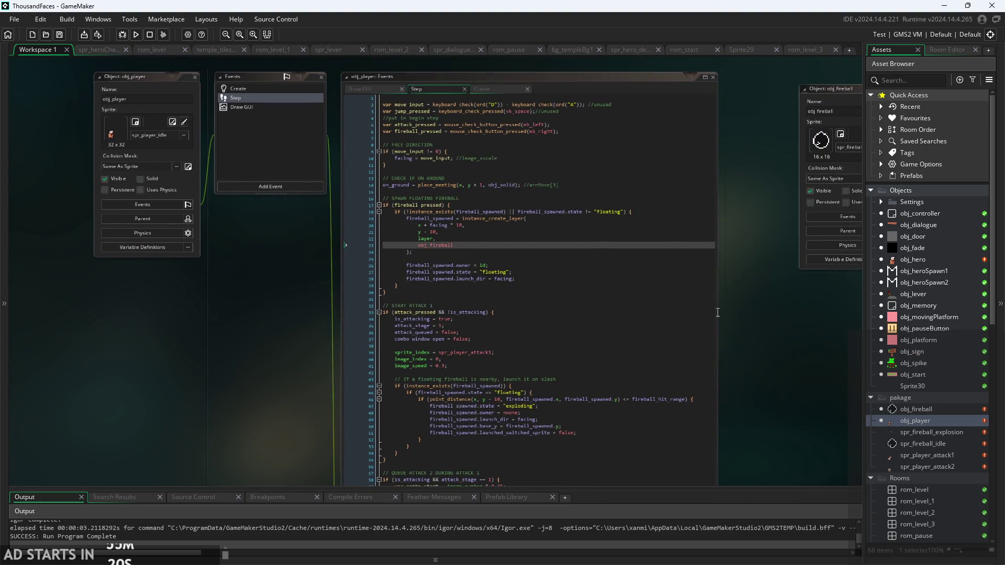
{"action": "scroll", "coordinate": [718, 313], "scroll_direction": "right", "scroll_amount": 5}
{"action": "scroll", "coordinate": [630, 300], "scroll_direction": "up", "scroll_amount": 3}
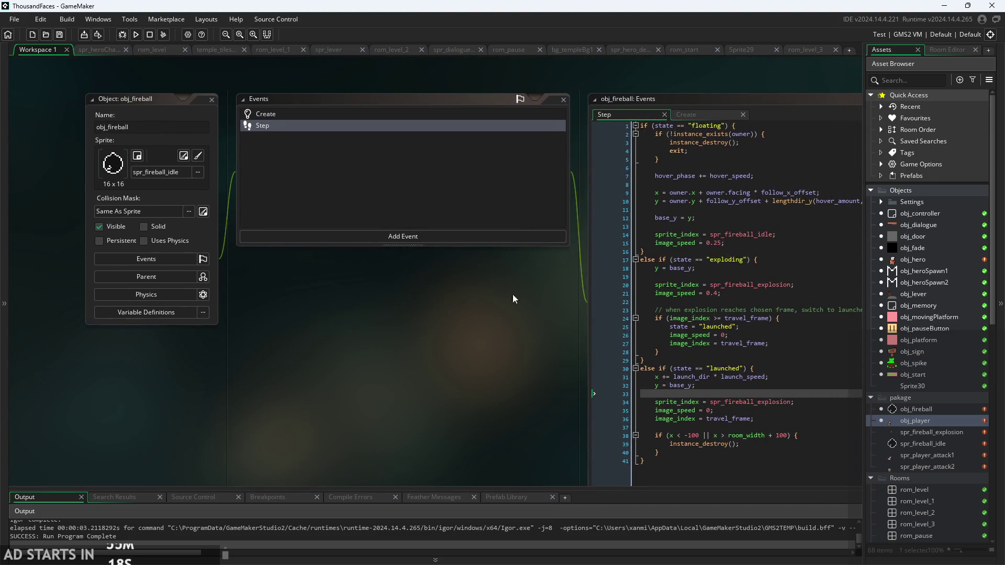
- Add an obj_fireball variable definition named state with default "floating"
{"action": "left_click", "coordinate": [686, 115]}
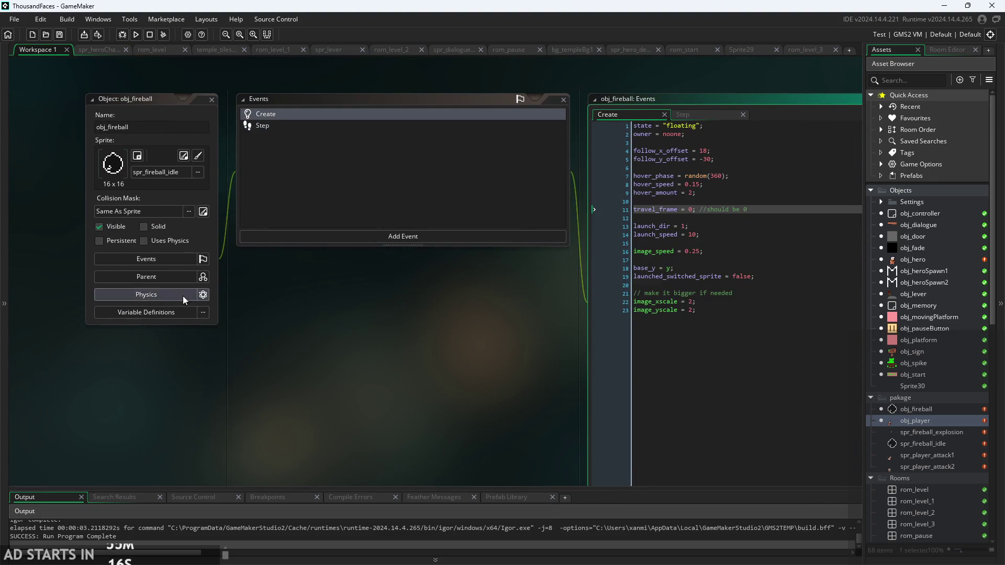
{"action": "left_click", "coordinate": [169, 311]}
{"action": "scroll", "coordinate": [344, 399], "scroll_direction": "up", "scroll_amount": 1}
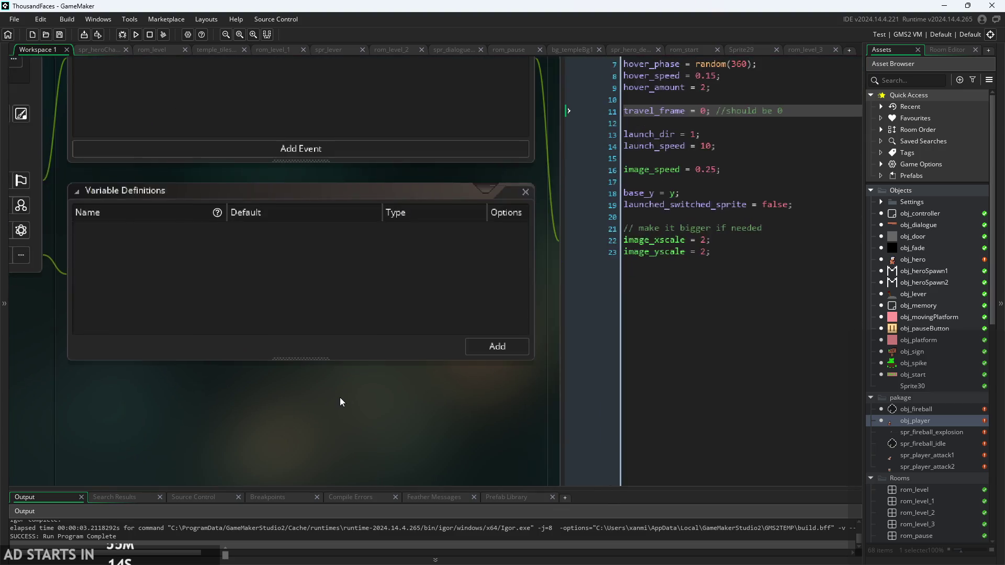
{"action": "left_click", "coordinate": [478, 379]}
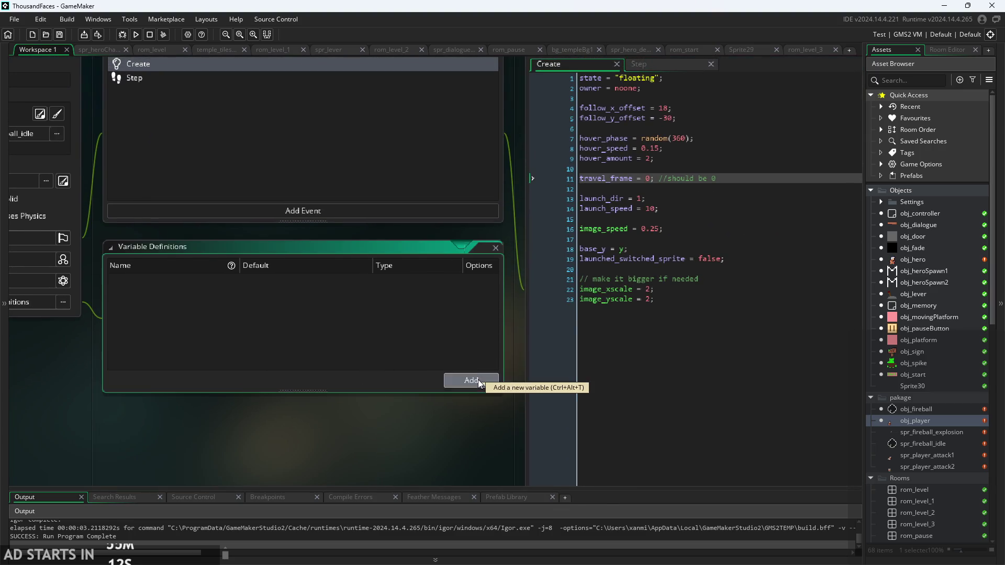
{"action": "type", "text": "sta"}
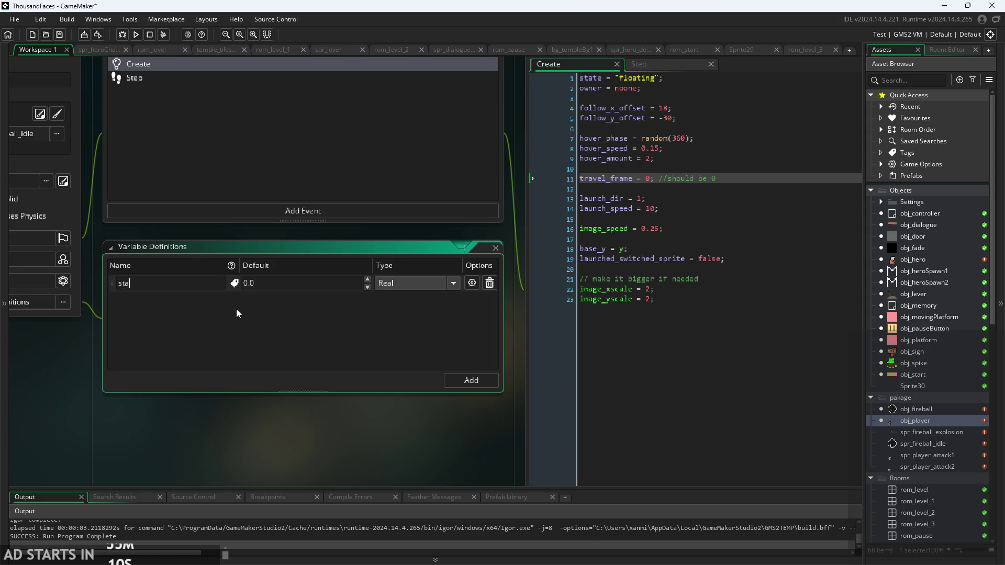
{"action": "type", "text": "te"}
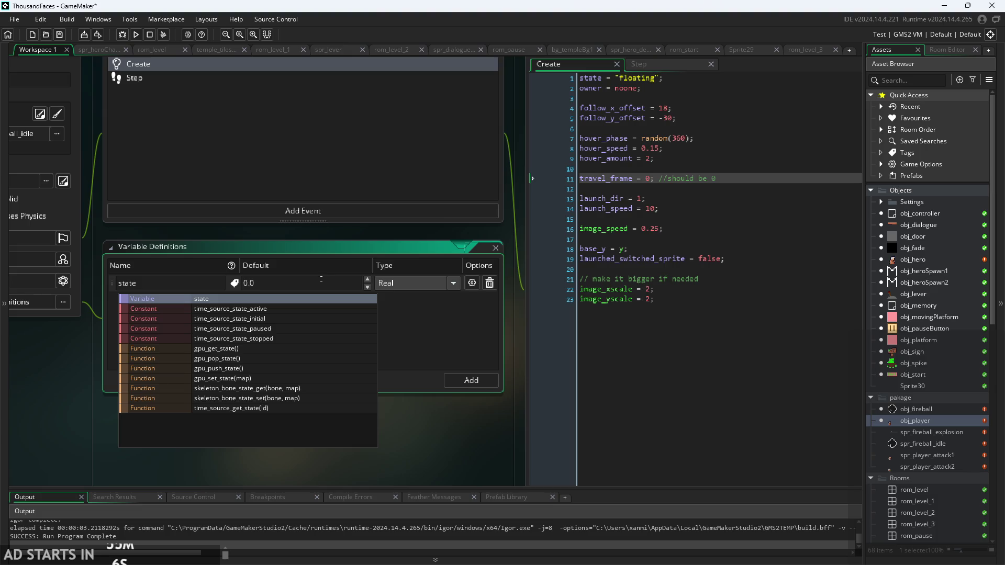
{"action": "key", "text": "Tab"}
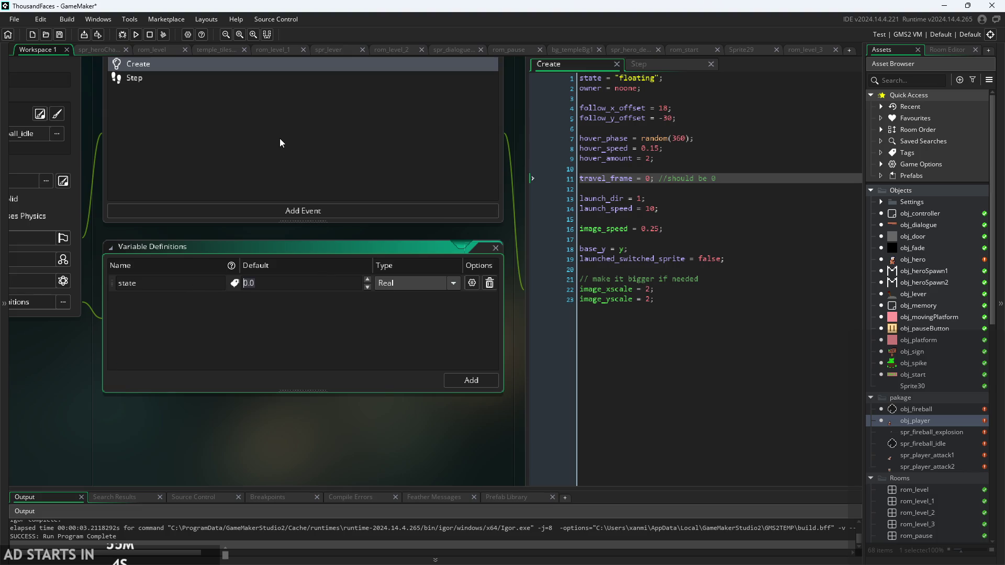
{"action": "type", "text": "\"floati"}
{"action": "type", "text": "ng\""}
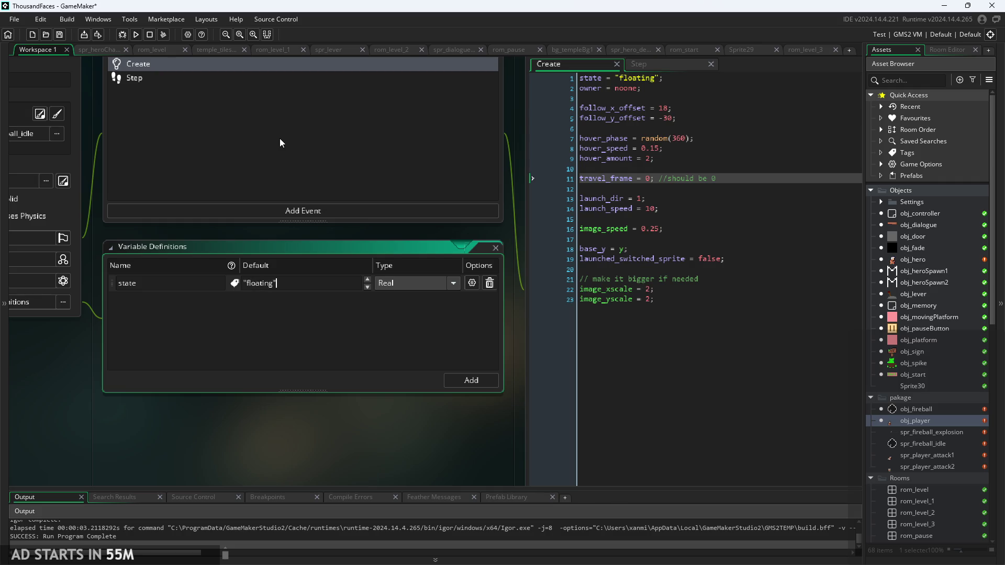
- Make state a String, strip the quotes from its default, add a spare row, open obj_door
{"action": "left_click", "coordinate": [418, 288]}
{"action": "left_click", "coordinate": [419, 322]}
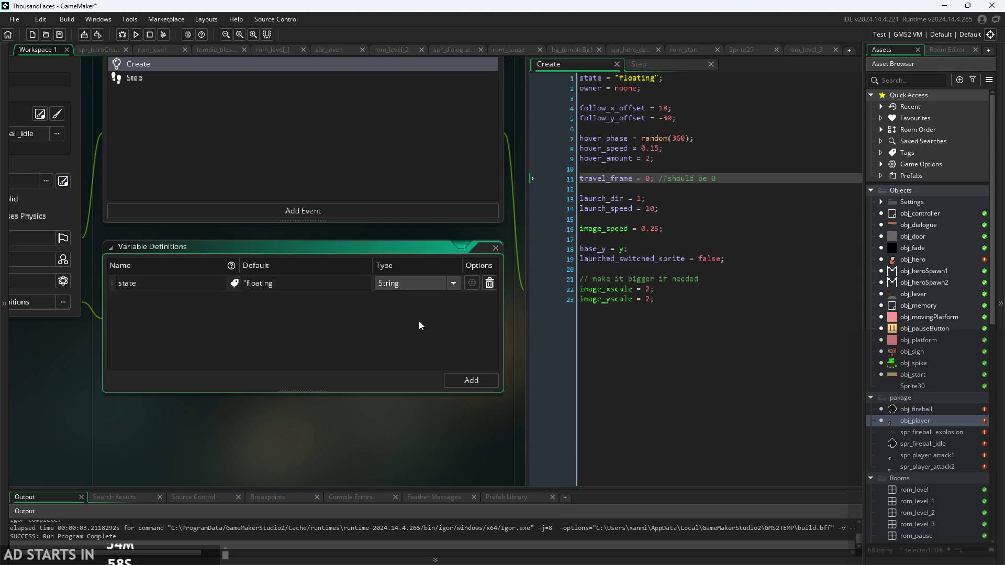
{"action": "left_click", "coordinate": [311, 285]}
{"action": "key", "text": "BackSpace"}
{"action": "key", "text": "Home"}
{"action": "key", "text": "Delete"}
{"action": "left_click", "coordinate": [481, 382]}
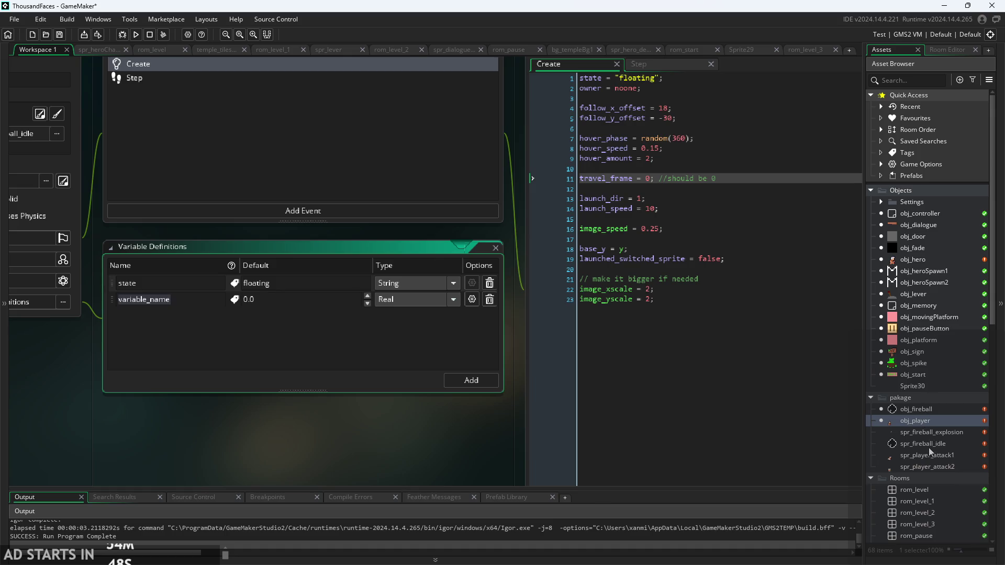
{"action": "double_click", "coordinate": [921, 236]}
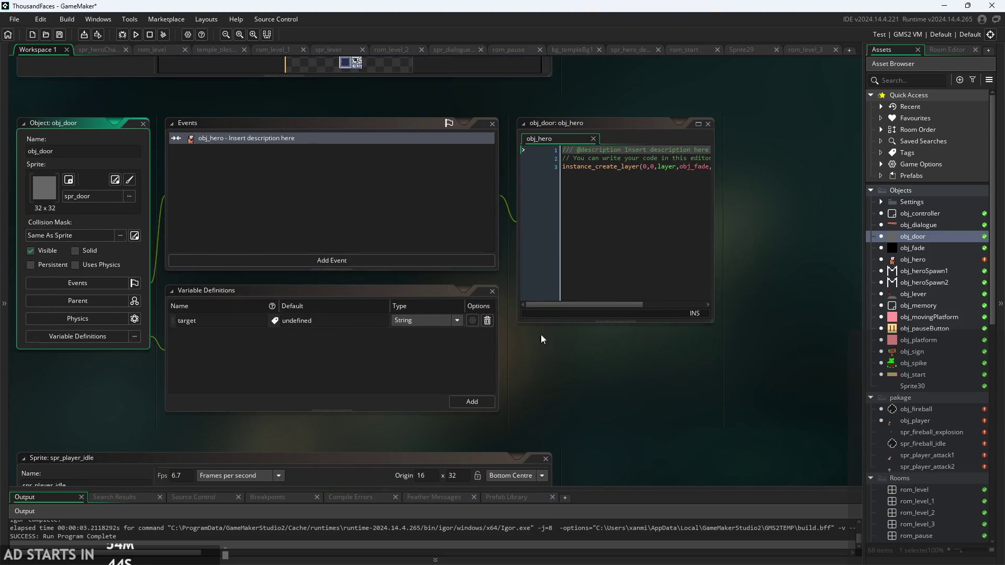
- Pan to obj_hero's Create code, check obj_fade's variable definitions, then reopen obj_fireball's editor
{"action": "left_click_drag", "start_coordinate": [746, 348], "coordinate": [336, 285]}
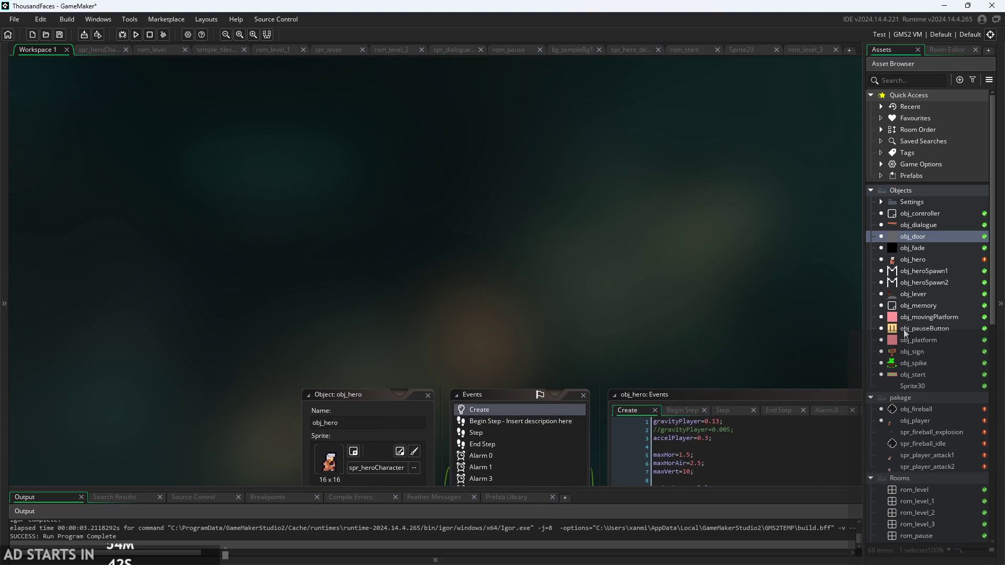
{"action": "left_click_drag", "start_coordinate": [700, 299], "coordinate": [440, 130]}
{"action": "left_click_drag", "start_coordinate": [291, 388], "coordinate": [185, 268]}
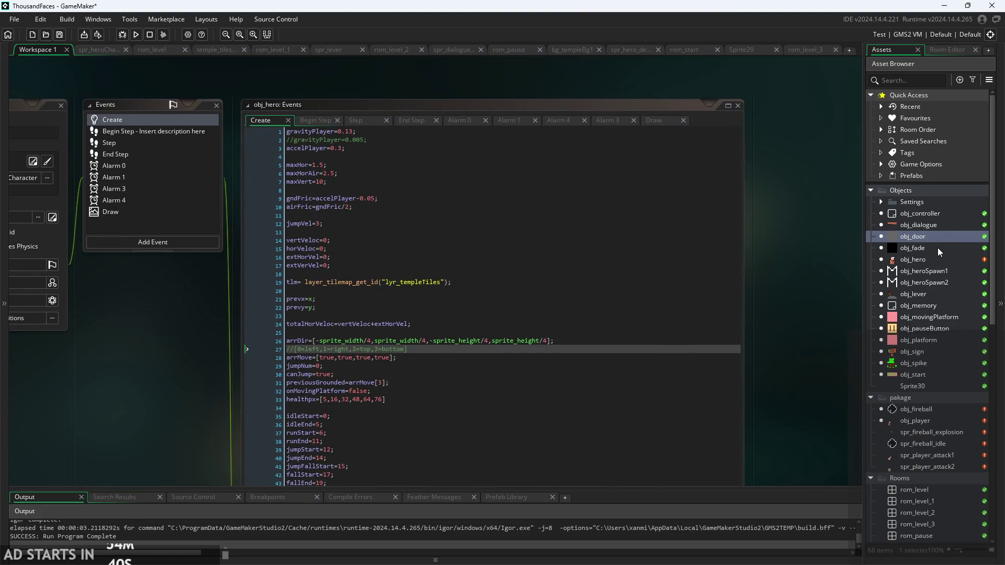
{"action": "double_click", "coordinate": [937, 247]}
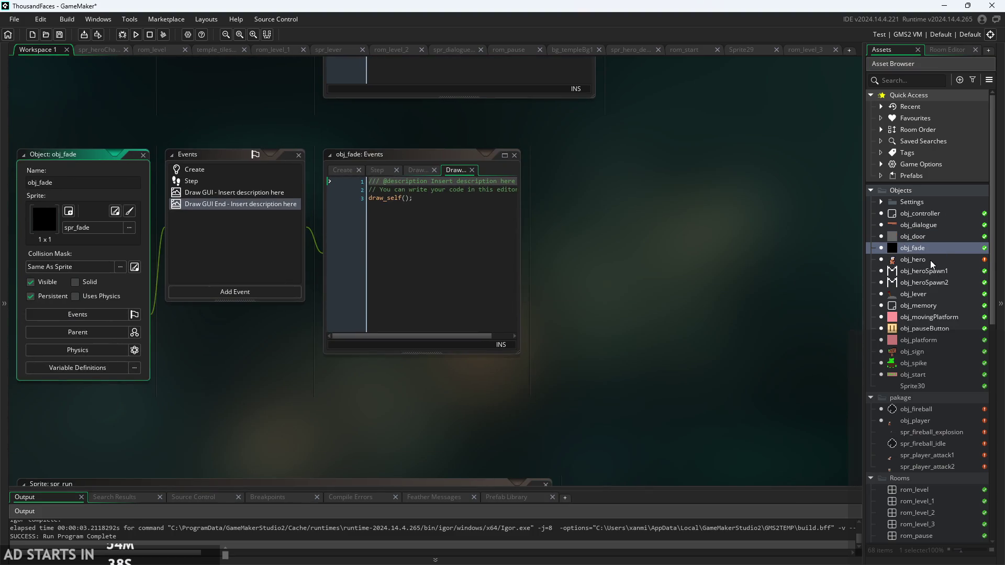
{"action": "left_click", "coordinate": [98, 372]}
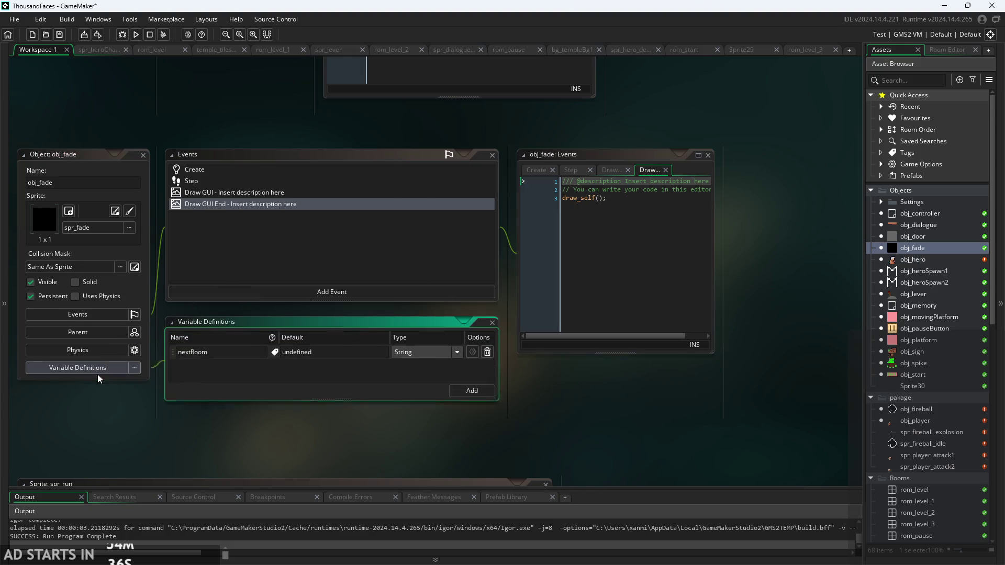
{"action": "left_click", "coordinate": [495, 322]}
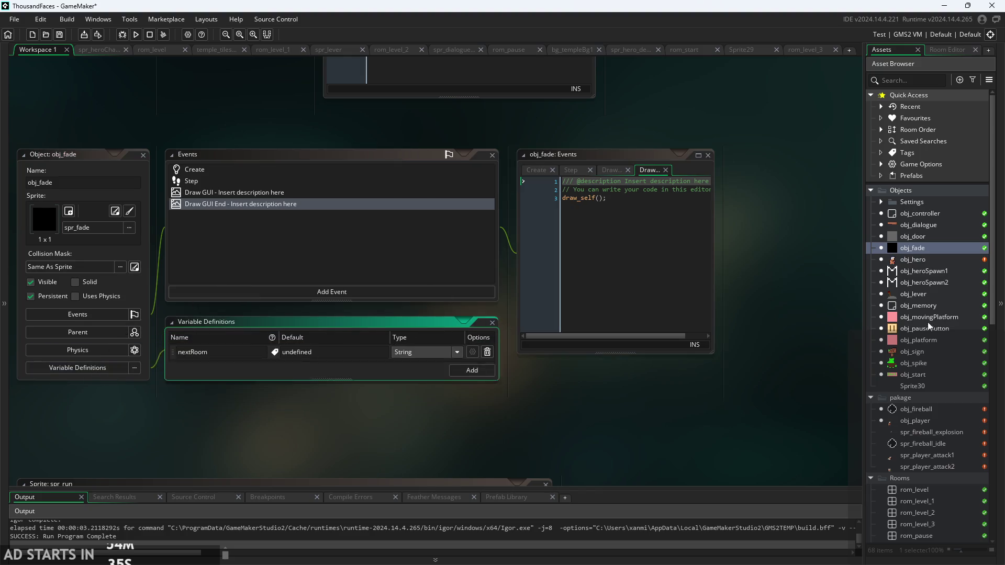
{"action": "double_click", "coordinate": [932, 410]}
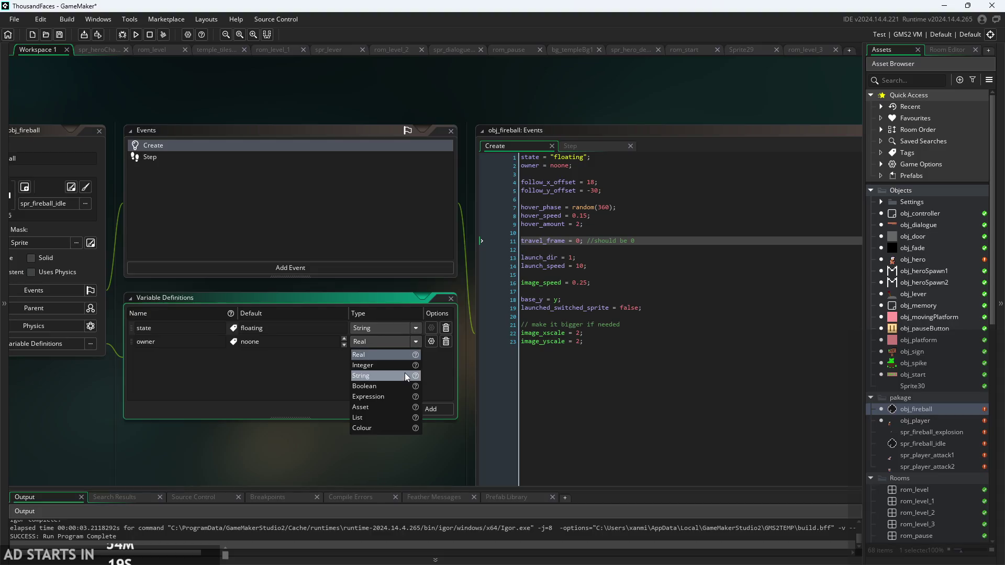
- Change the owner variable definition's type to Asset
{"action": "left_click", "coordinate": [403, 376]}
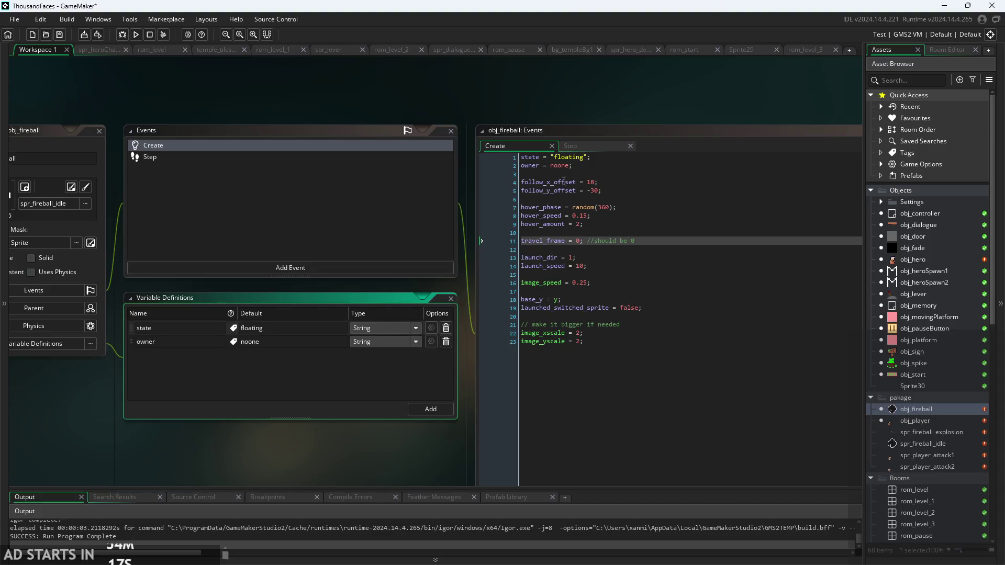
{"action": "scroll", "coordinate": [564, 182], "scroll_direction": "up", "scroll_amount": 2, "text": "ctrl"}
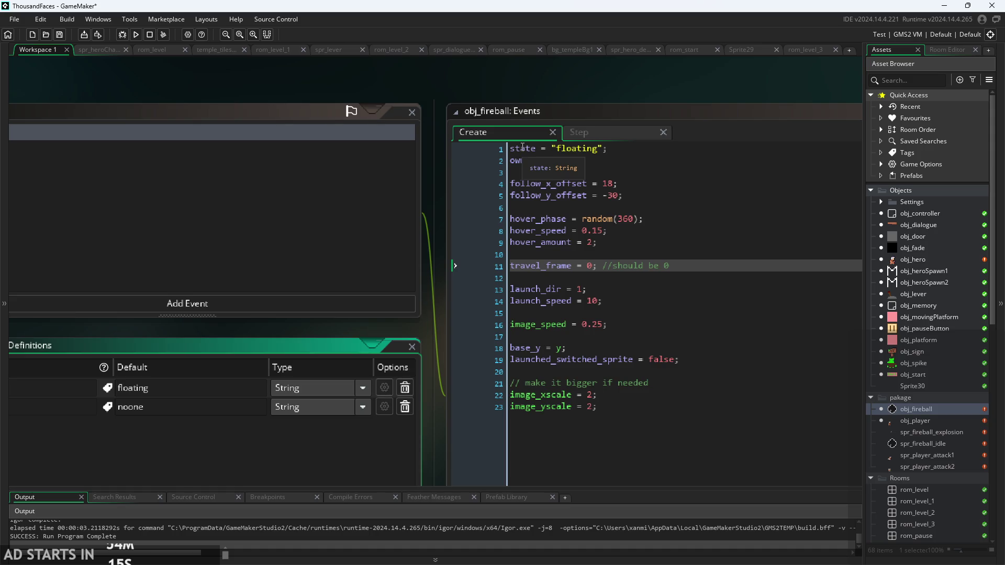
{"action": "left_click", "coordinate": [361, 407]}
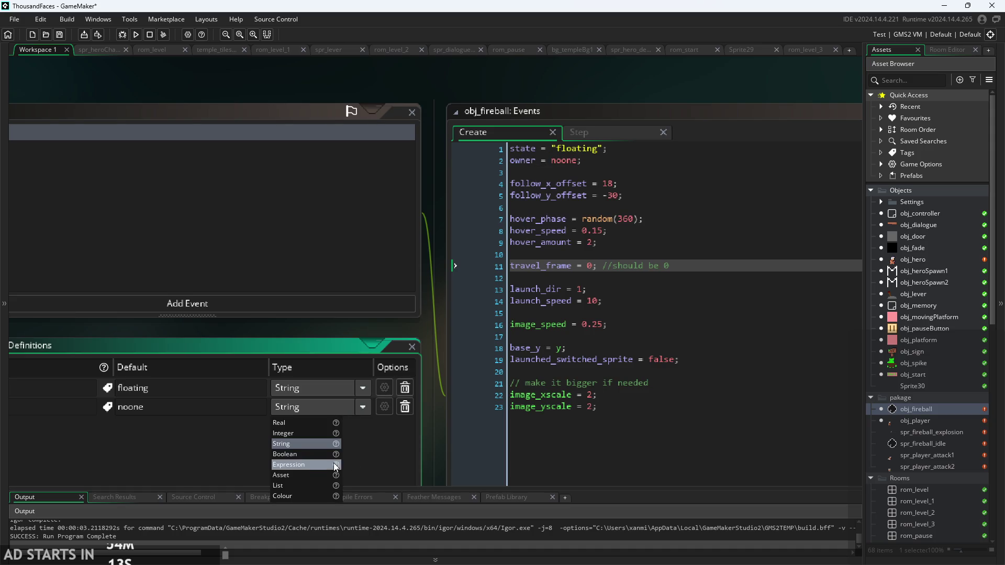
{"action": "left_click", "coordinate": [312, 476]}
{"action": "scroll", "coordinate": [293, 454], "scroll_direction": "down", "scroll_amount": 2, "text": "ctrl"}
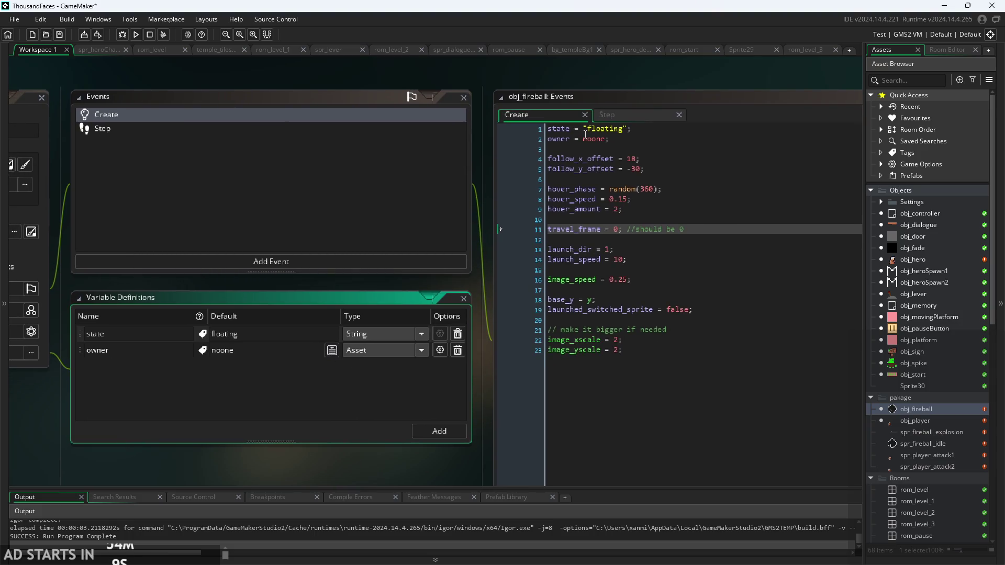
- Add a third variable definition, then delete the unused unnamed row
{"action": "left_click", "coordinate": [439, 431]}
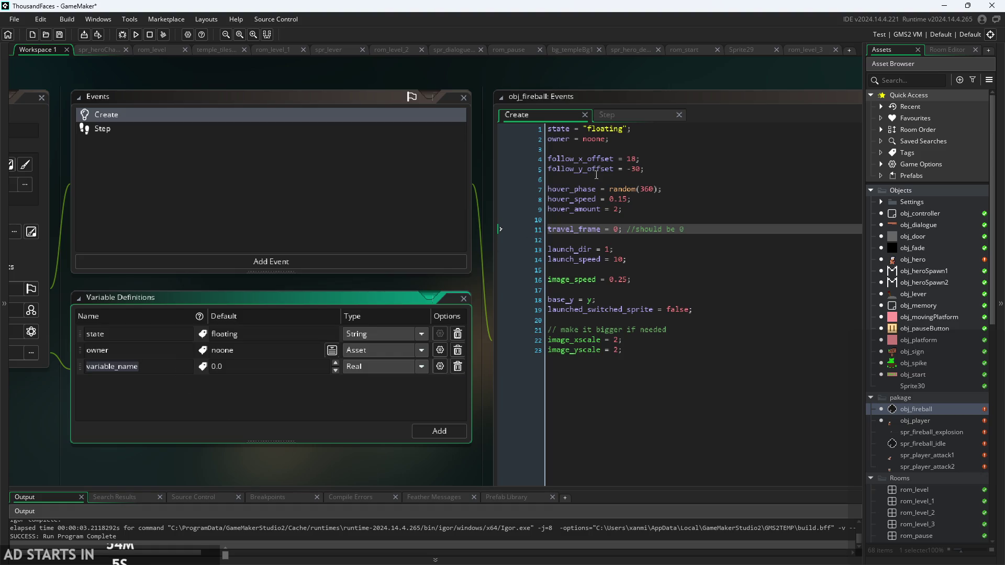
{"action": "key", "text": "BackSpace"}
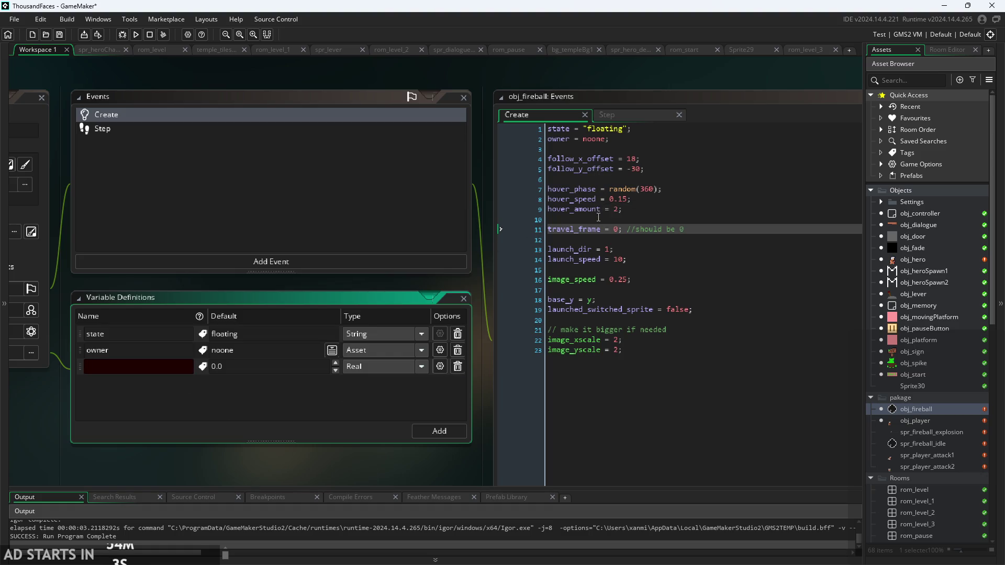
{"action": "mouse_move", "coordinate": [600, 233]}
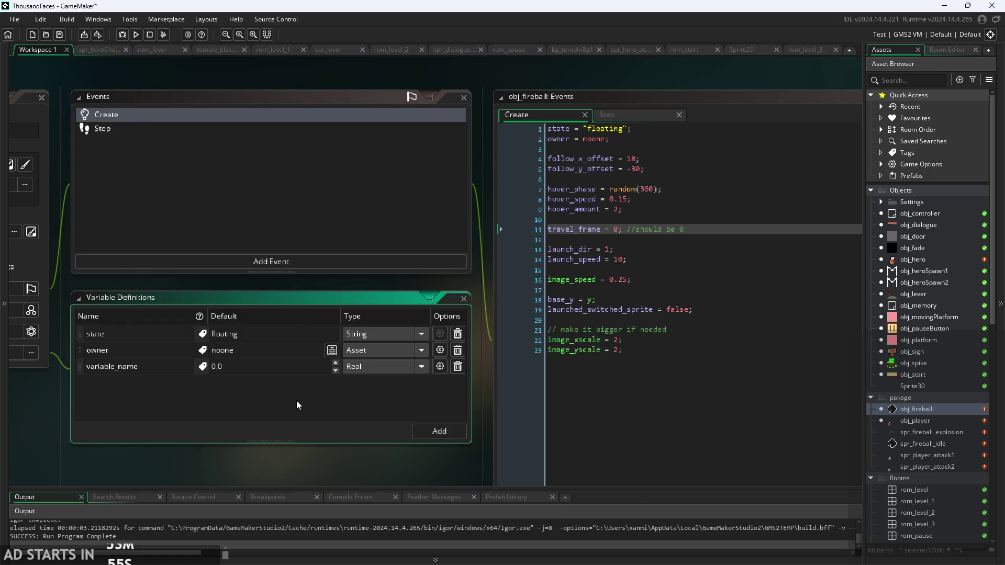
{"action": "left_click", "coordinate": [457, 367]}
- Check the launch_dir lines and add a 'launch' variable definition (Real, default 1)
{"action": "mouse_move", "coordinate": [255, 446]}
{"action": "left_mouse_down"}
{"action": "mouse_move", "coordinate": [545, 399]}
{"action": "mouse_move", "coordinate": [677, 359]}
{"action": "mouse_move", "coordinate": [279, 362]}
{"action": "mouse_move", "coordinate": [131, 385]}
{"action": "left_mouse_up"}
{"action": "left_click", "coordinate": [327, 344]}
{"action": "left_click_drag", "start_coordinate": [242, 407], "coordinate": [242, 423]}
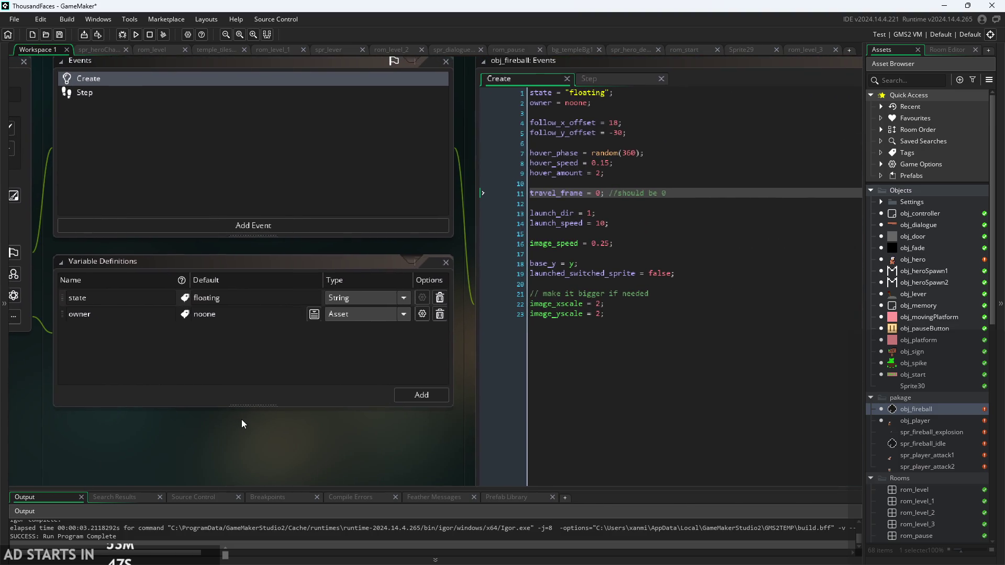
{"action": "left_click", "coordinate": [609, 216]}
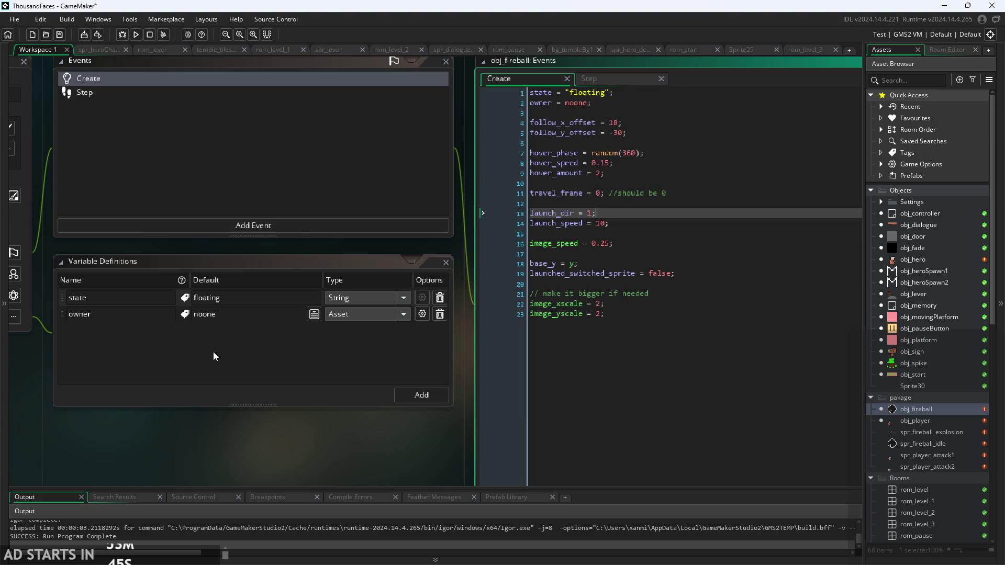
{"action": "left_click", "coordinate": [442, 398]}
{"action": "type", "text": "launch"}
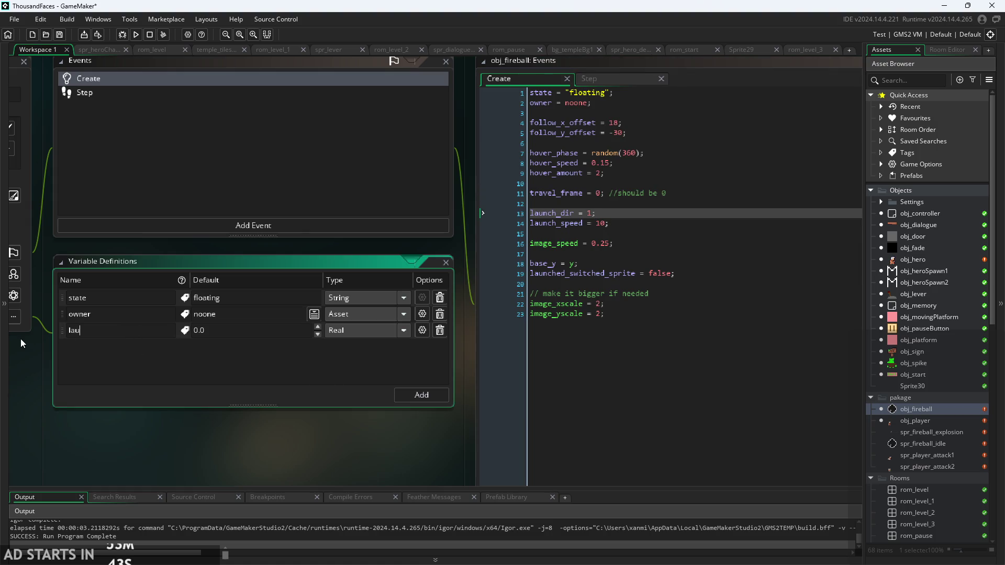
{"action": "key", "text": "Tab"}
{"action": "left_click", "coordinate": [198, 438]}
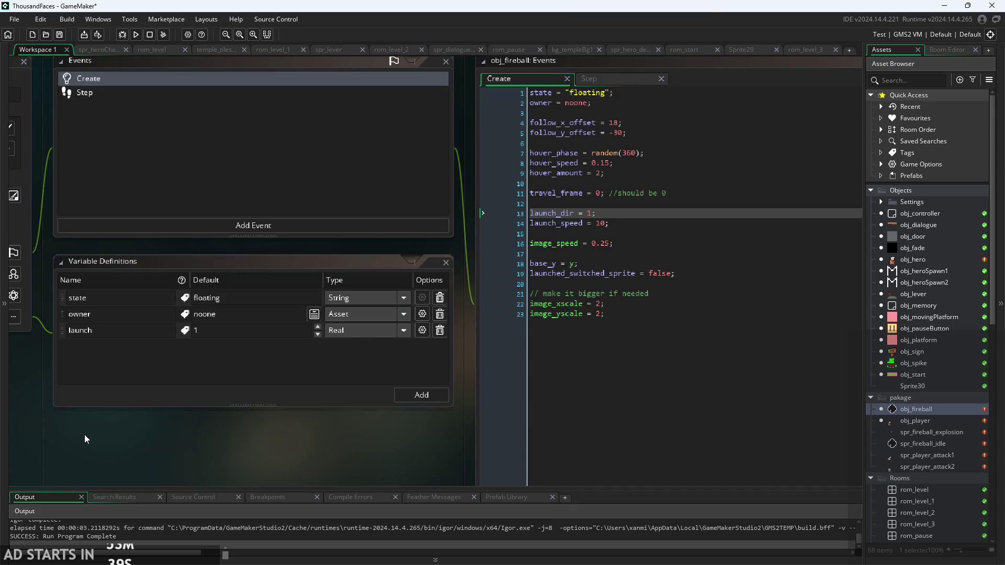
- Pan from obj_player's fireball spawn code over to the obj_fireball editor
{"action": "mouse_move", "coordinate": [84, 434]}
{"action": "left_mouse_down"}
{"action": "mouse_move", "coordinate": [448, 379]}
{"action": "mouse_move", "coordinate": [749, 366]}
{"action": "left_mouse_up"}
{"action": "scroll", "coordinate": [753, 372], "scroll_direction": "up", "scroll_amount": 1}
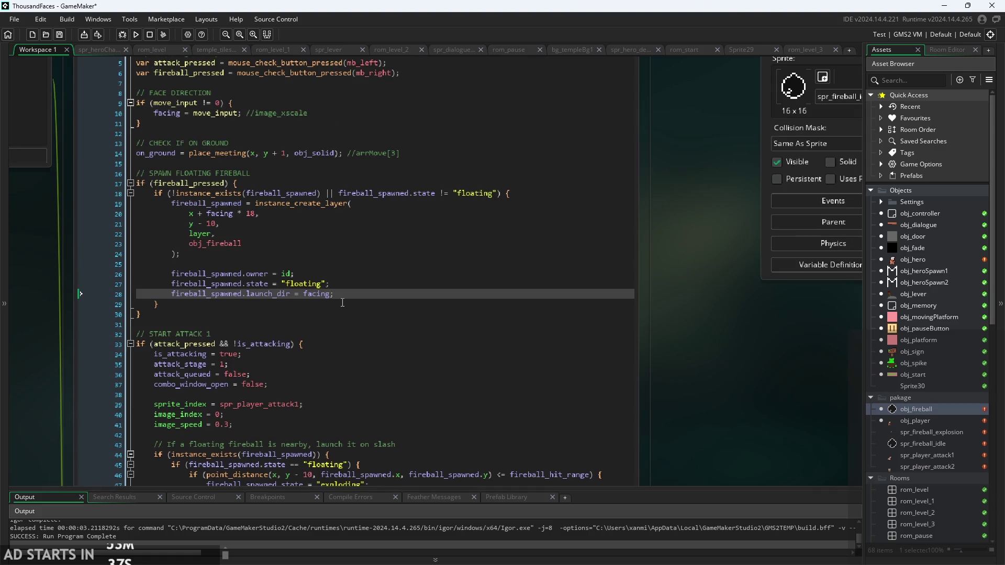
{"action": "scroll", "coordinate": [718, 374], "scroll_direction": "up", "scroll_amount": 1}
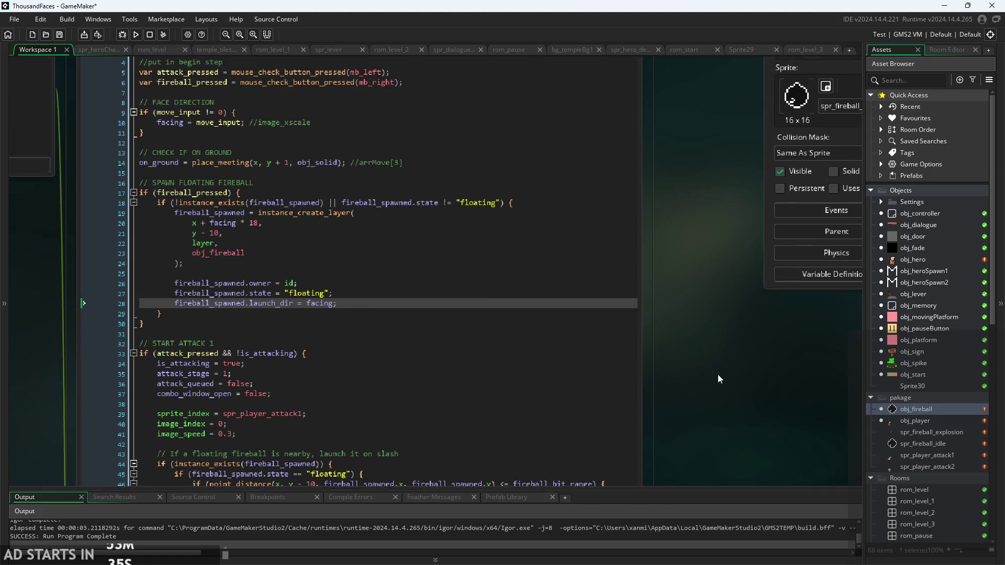
{"action": "scroll", "coordinate": [716, 404], "scroll_direction": "right", "scroll_amount": 1}
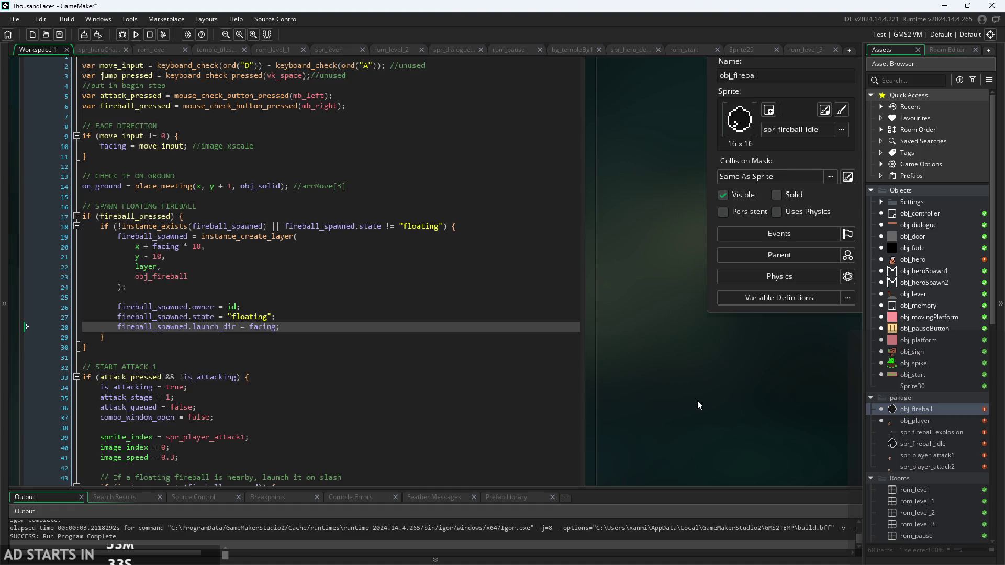
{"action": "left_click_drag", "start_coordinate": [698, 401], "coordinate": [263, 372]}
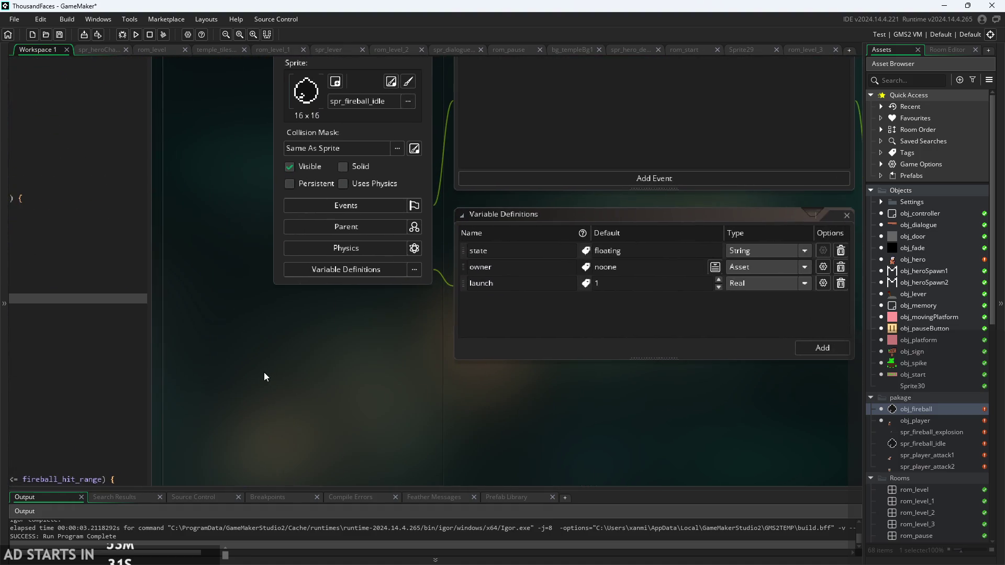
{"action": "scroll", "coordinate": [264, 372], "scroll_direction": "right", "scroll_amount": 5}
{"action": "scroll", "coordinate": [399, 406], "scroll_direction": "up", "scroll_amount": 1}
{"action": "scroll", "coordinate": [400, 407], "scroll_direction": "down", "scroll_amount": 1, "text": "ctrl"}
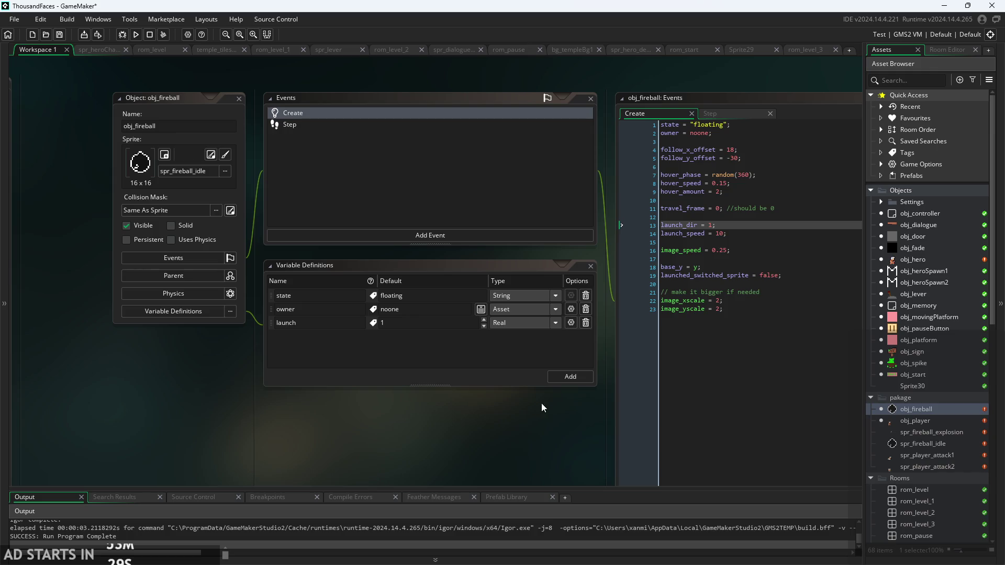
- Delete the launch_dir, state and owner lines from obj_fireball's Create code
{"action": "left_click_drag", "start_coordinate": [627, 375], "coordinate": [423, 375]}
{"action": "scroll", "coordinate": [536, 260], "scroll_direction": "up", "scroll_amount": 2, "text": "ctrl"}
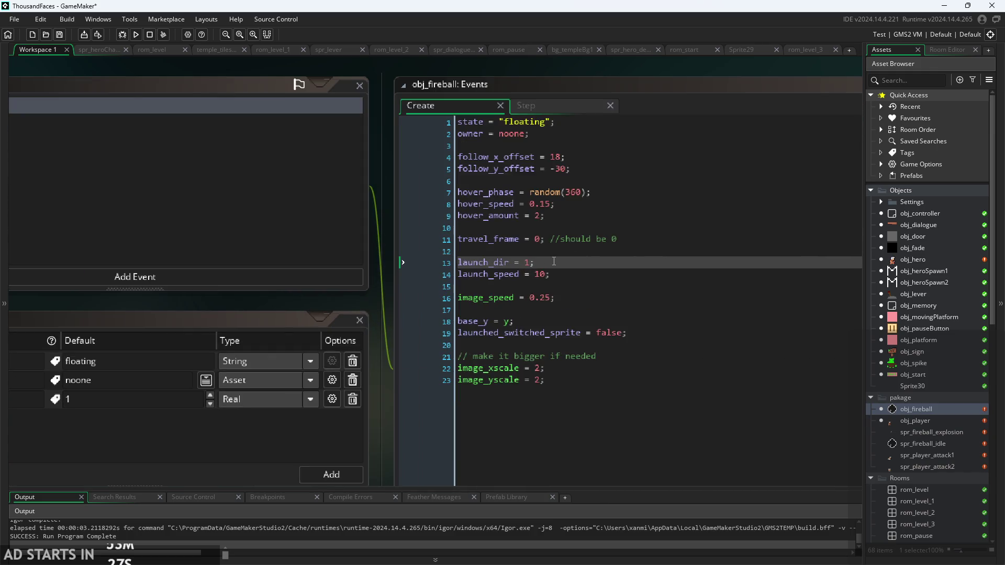
{"action": "left_click_drag", "start_coordinate": [554, 261], "coordinate": [425, 265]}
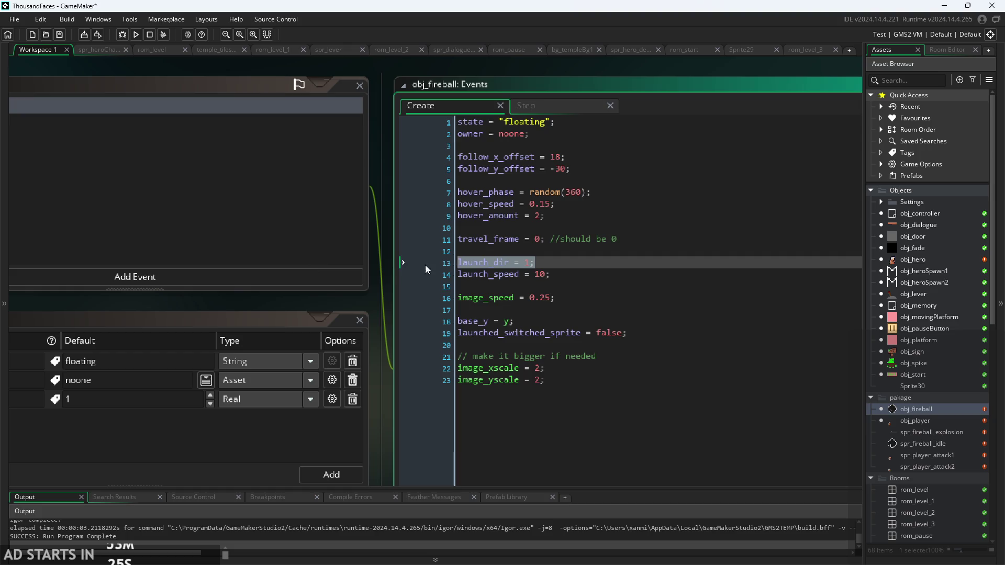
{"action": "key", "text": "BackSpace"}
{"action": "key", "text": "BackSpace"}
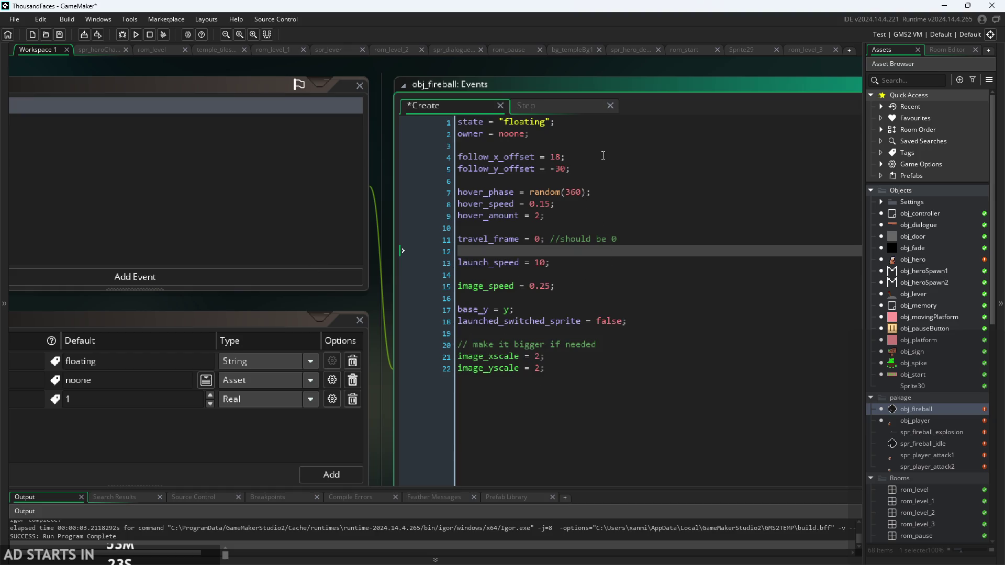
{"action": "left_click_drag", "start_coordinate": [576, 146], "coordinate": [286, 119]}
{"action": "key", "text": "BackSpace"}
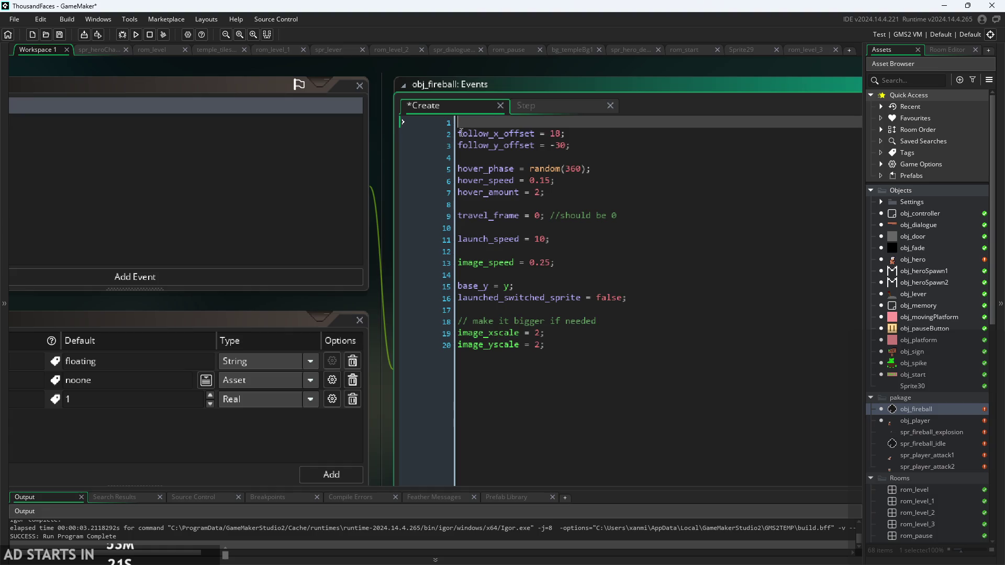
{"action": "key", "text": "Delete"}
{"action": "scroll", "coordinate": [379, 259], "scroll_direction": "down", "scroll_amount": 1}
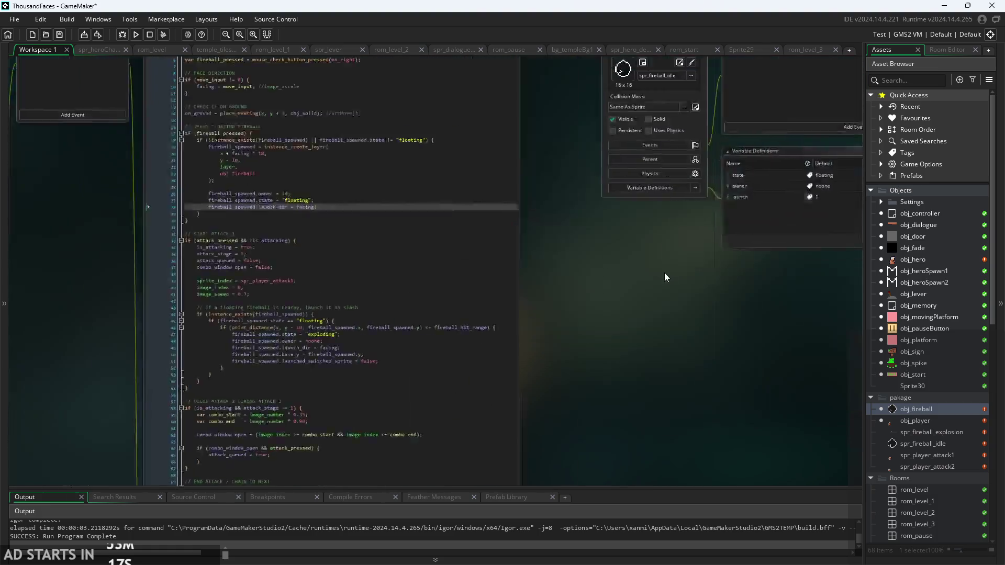
{"action": "scroll", "coordinate": [388, 268], "scroll_direction": "up", "scroll_amount": 3}
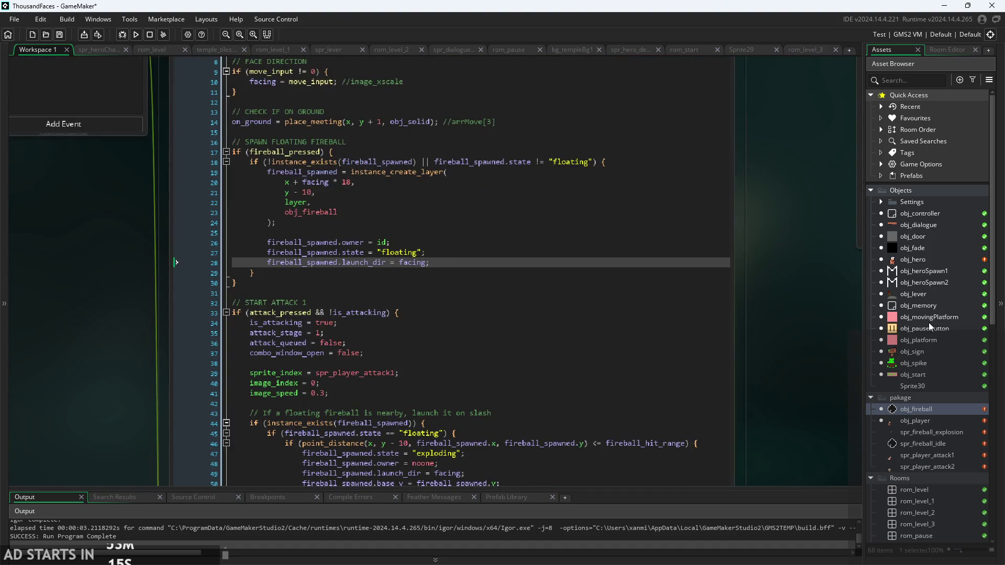
- Open obj_hero's editor and Create code, arranging it beside the obj_player editors
{"action": "double_click", "coordinate": [925, 259]}
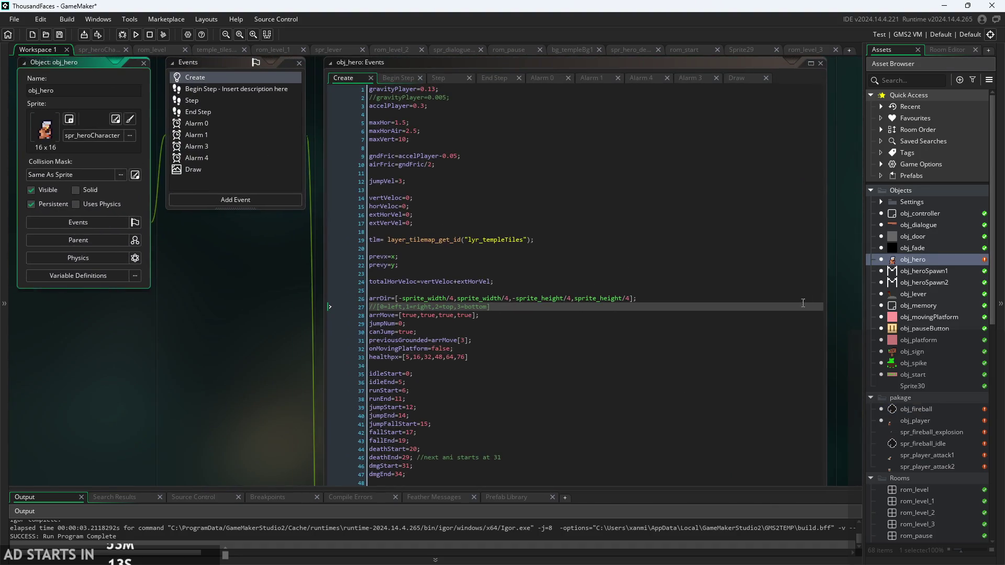
{"action": "scroll", "coordinate": [652, 303], "scroll_direction": "down", "scroll_amount": 5}
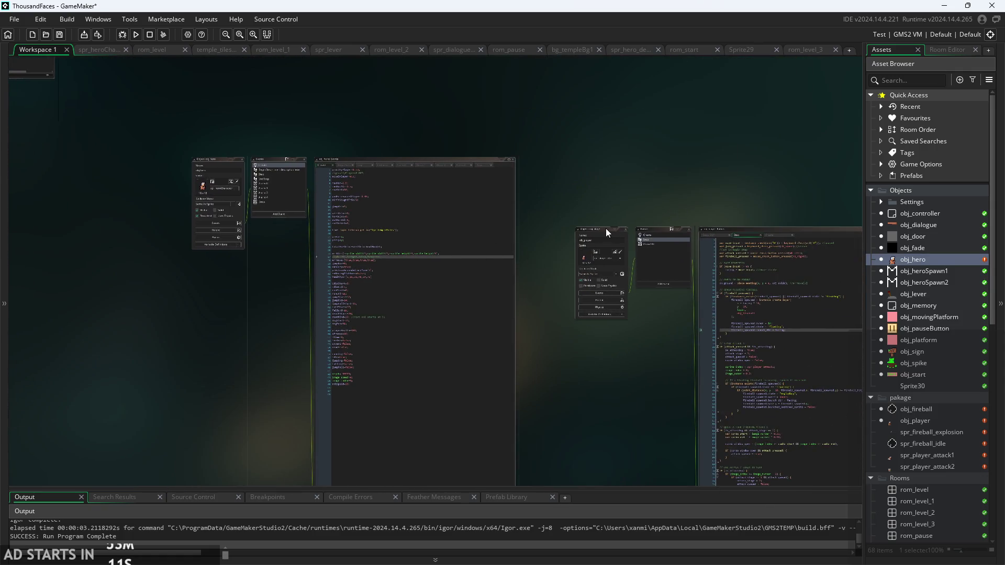
{"action": "mouse_move", "coordinate": [605, 228]}
{"action": "left_mouse_down"}
{"action": "mouse_move", "coordinate": [531, 58]}
{"action": "mouse_move", "coordinate": [558, 90]}
{"action": "mouse_move", "coordinate": [444, 97]}
{"action": "mouse_move", "coordinate": [21, 48]}
{"action": "mouse_move", "coordinate": [99, 49]}
{"action": "mouse_move", "coordinate": [31, 50]}
{"action": "mouse_move", "coordinate": [90, 123]}
{"action": "mouse_move", "coordinate": [578, 98]}
{"action": "left_mouse_up"}
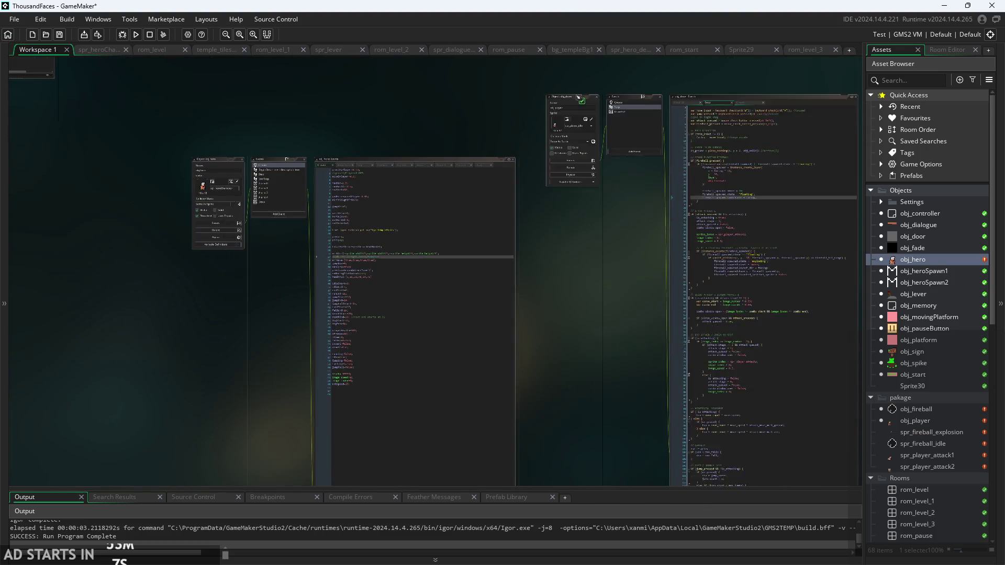
{"action": "scroll", "coordinate": [461, 95], "scroll_direction": "up", "scroll_amount": 5}
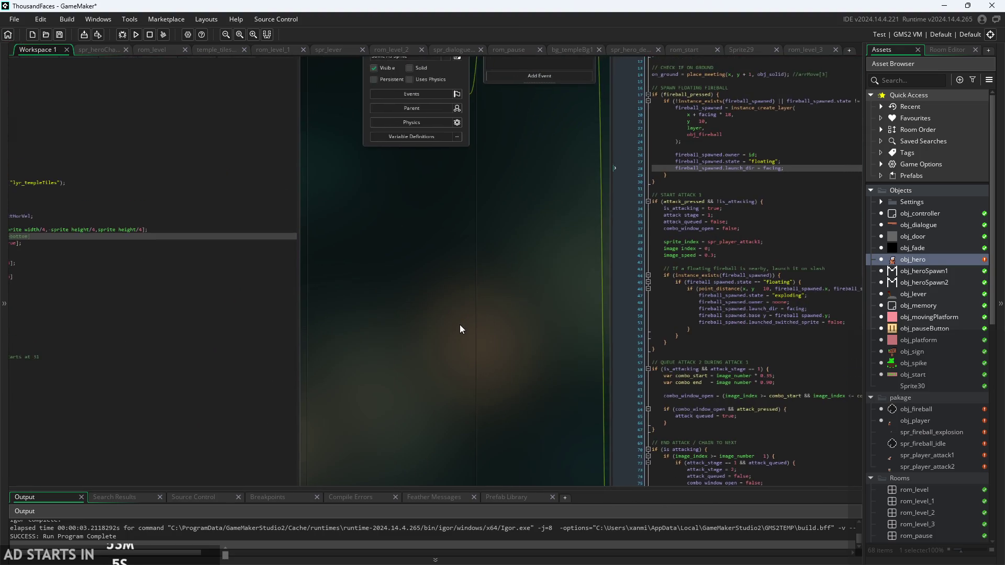
{"action": "scroll", "coordinate": [460, 328], "scroll_direction": "down", "scroll_amount": 4}
{"action": "left_click_drag", "start_coordinate": [458, 330], "coordinate": [492, 356]}
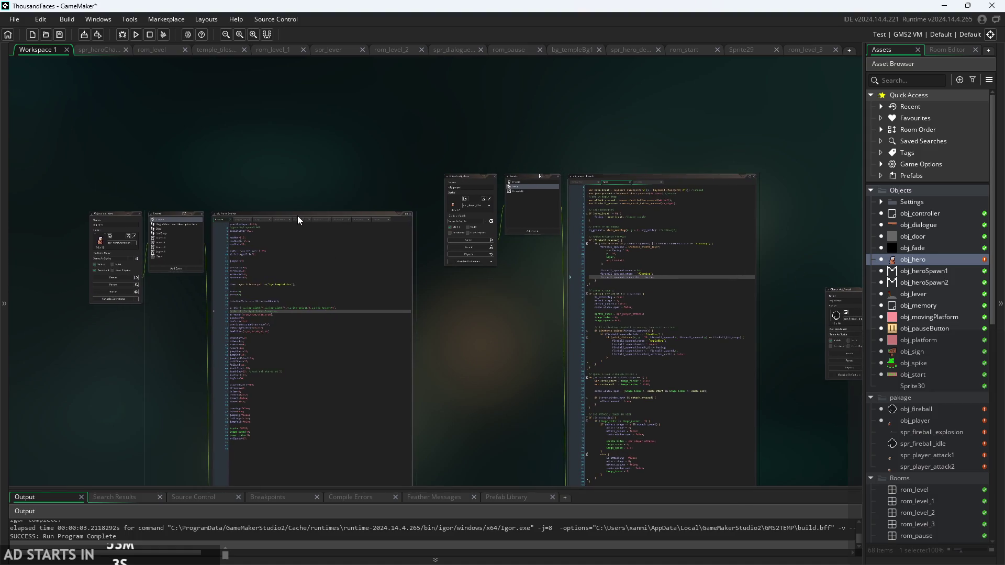
{"action": "left_click_drag", "start_coordinate": [298, 216], "coordinate": [322, 277]}
{"action": "left_click_drag", "start_coordinate": [457, 319], "coordinate": [510, 211]}
{"action": "scroll", "coordinate": [511, 225], "scroll_direction": "up", "scroll_amount": 1}
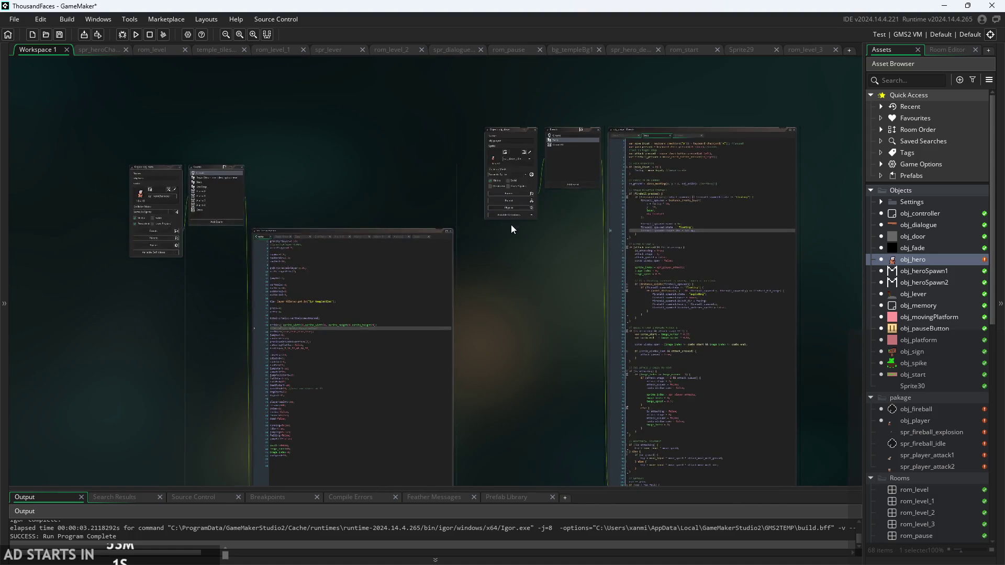
{"action": "scroll", "coordinate": [511, 225], "scroll_direction": "up", "scroll_amount": 4}
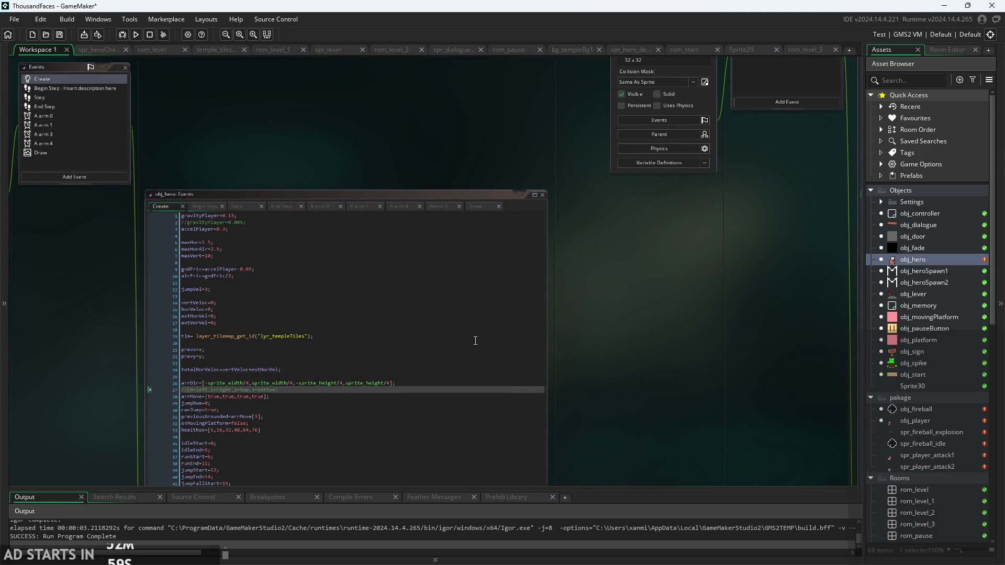
- Show obj_player's Create code (facing = 1, fireball_spawned = noone, fireball_hit_range = 28) beside obj_hero's
{"action": "left_click_drag", "start_coordinate": [586, 351], "coordinate": [646, 300]}
{"action": "scroll", "coordinate": [494, 360], "scroll_direction": "down", "scroll_amount": 3}
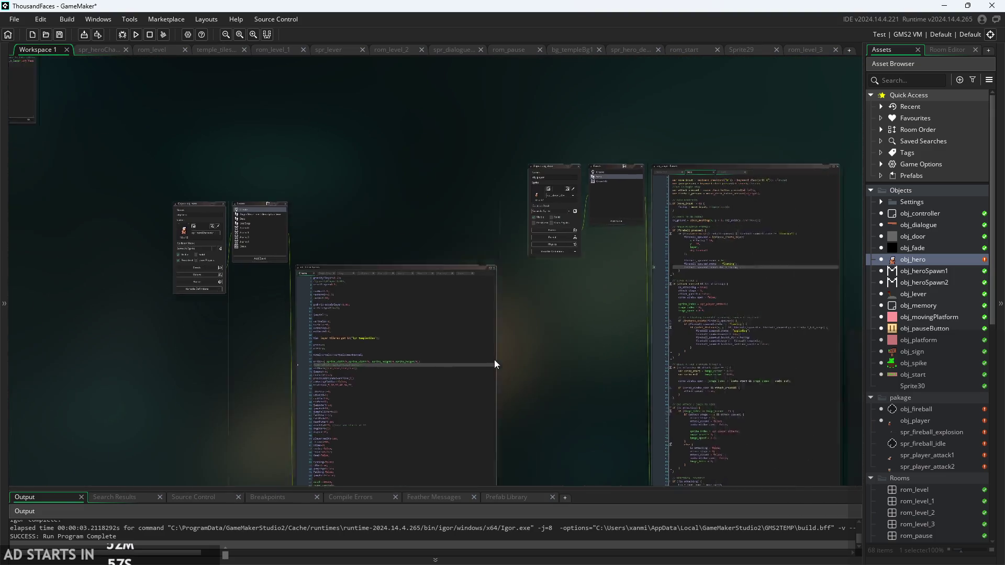
{"action": "scroll", "coordinate": [558, 241], "scroll_direction": "up", "scroll_amount": 4}
{"action": "scroll", "coordinate": [529, 306], "scroll_direction": "down", "scroll_amount": 1}
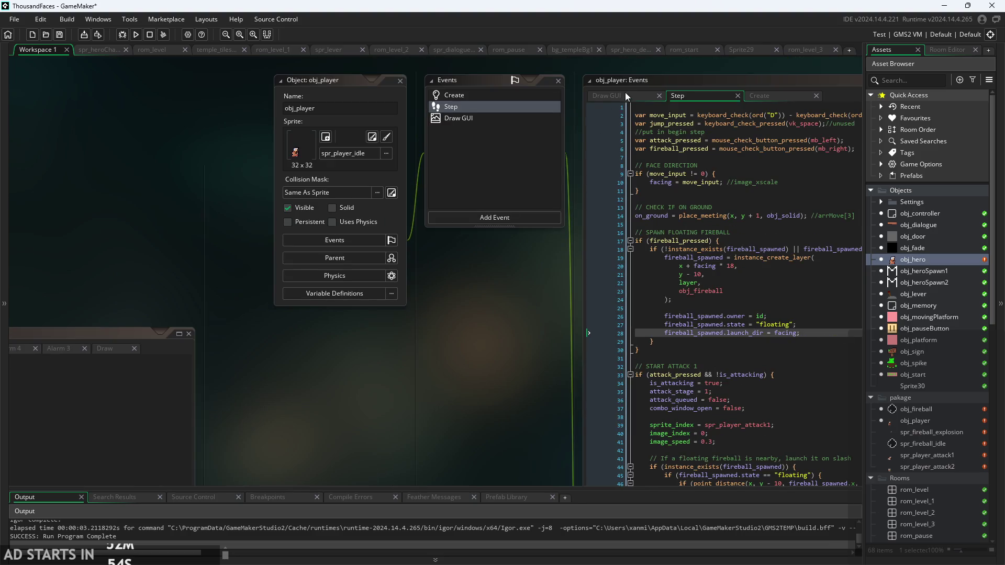
{"action": "left_click", "coordinate": [755, 95]}
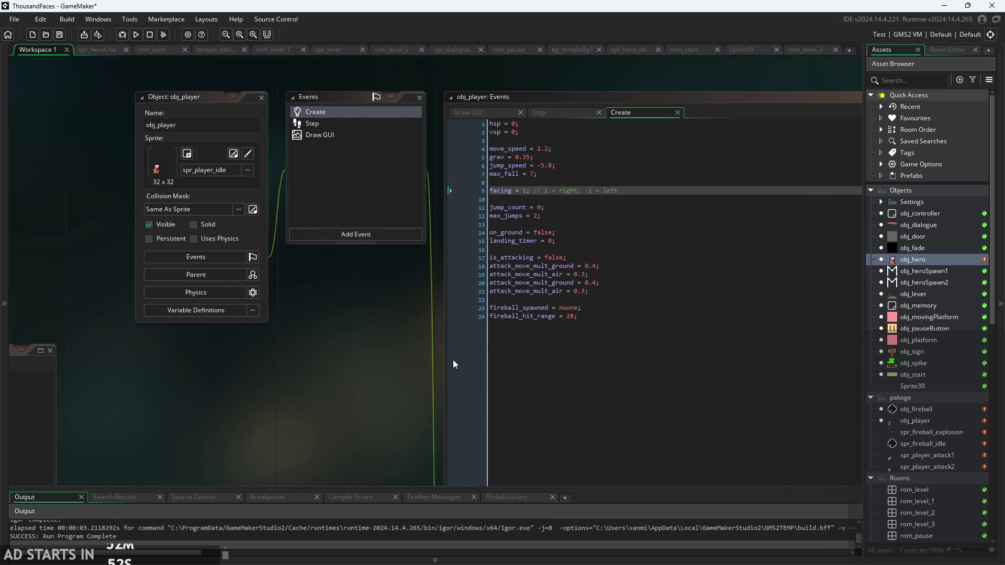
{"action": "mouse_move", "coordinate": [268, 370]}
{"action": "left_mouse_down"}
{"action": "mouse_move", "coordinate": [532, 308]}
{"action": "mouse_move", "coordinate": [586, 308]}
{"action": "mouse_move", "coordinate": [573, 310]}
{"action": "mouse_move", "coordinate": [569, 328]}
{"action": "mouse_move", "coordinate": [578, 330]}
{"action": "left_mouse_up"}
{"action": "scroll", "coordinate": [531, 308], "scroll_direction": "down", "scroll_amount": 1}
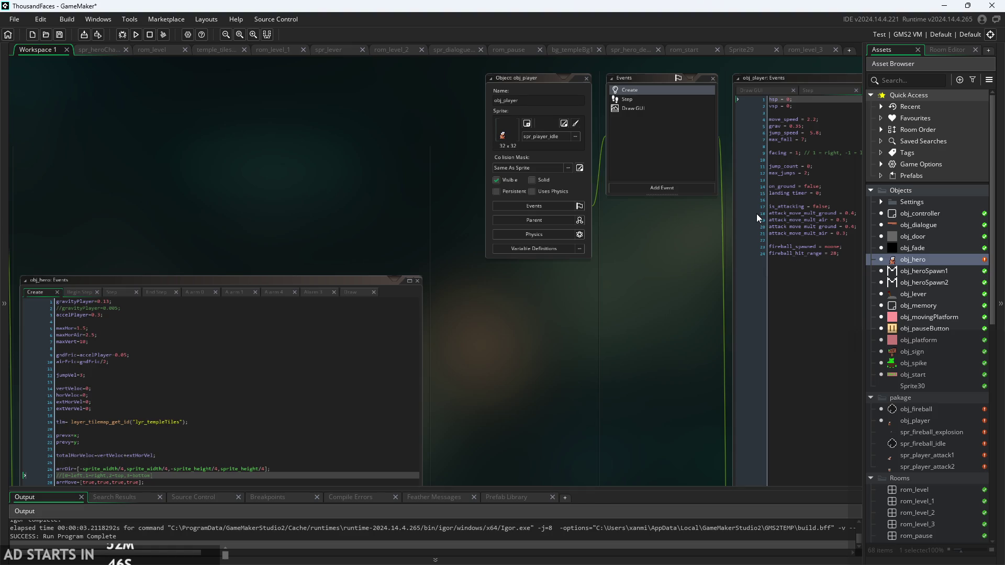
- Review obj_player's move_speed, grav, jump_speed, max_fall and facing lines against obj_hero's jumpVel
{"action": "left_click", "coordinate": [820, 120]}
{"action": "left_click", "coordinate": [837, 127]}
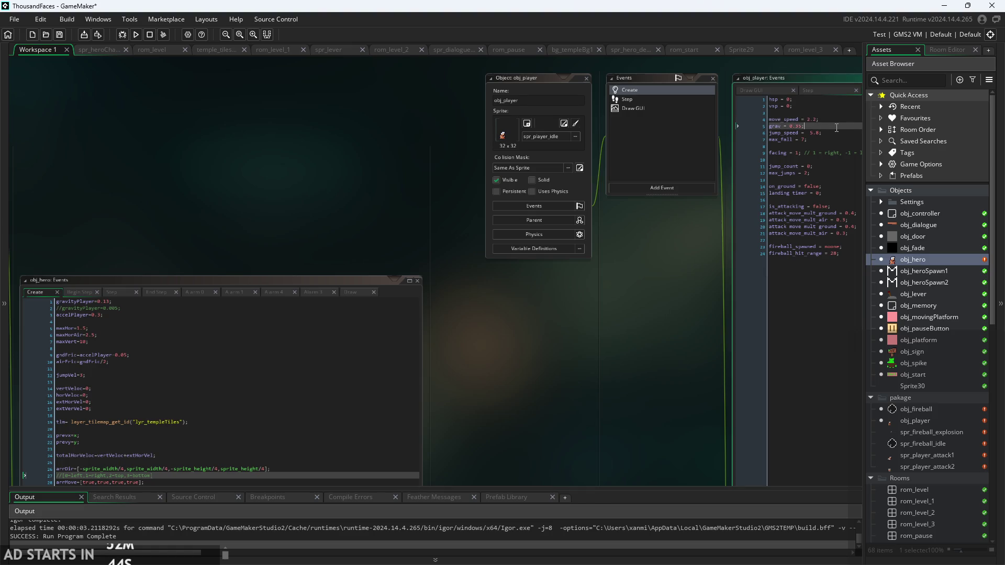
{"action": "left_click", "coordinate": [842, 132]}
{"action": "left_click", "coordinate": [837, 139]}
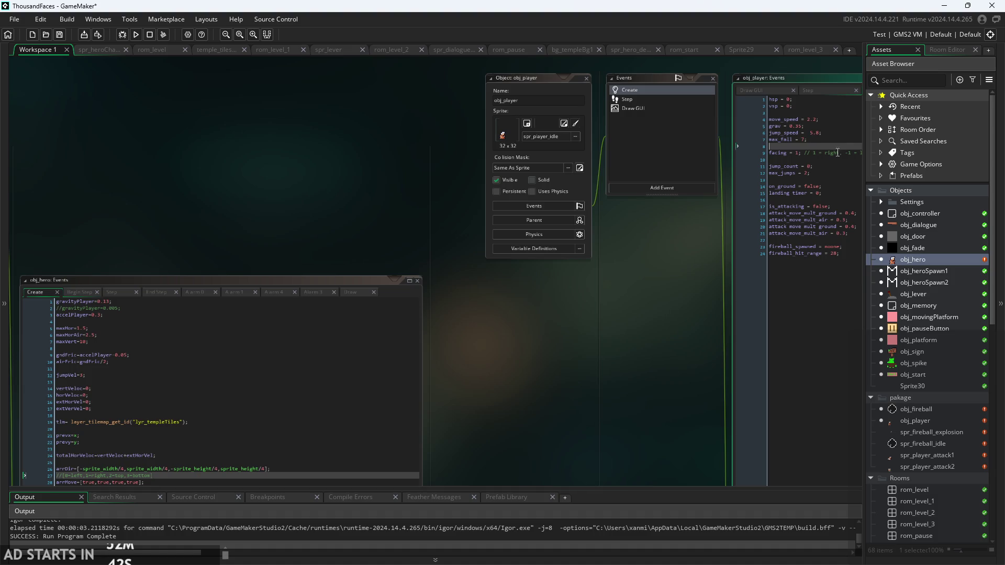
{"action": "mouse_move", "coordinate": [677, 318]}
{"action": "left_mouse_down"}
{"action": "mouse_move", "coordinate": [551, 320]}
{"action": "mouse_move", "coordinate": [666, 312]}
{"action": "mouse_move", "coordinate": [714, 263]}
{"action": "left_mouse_up"}
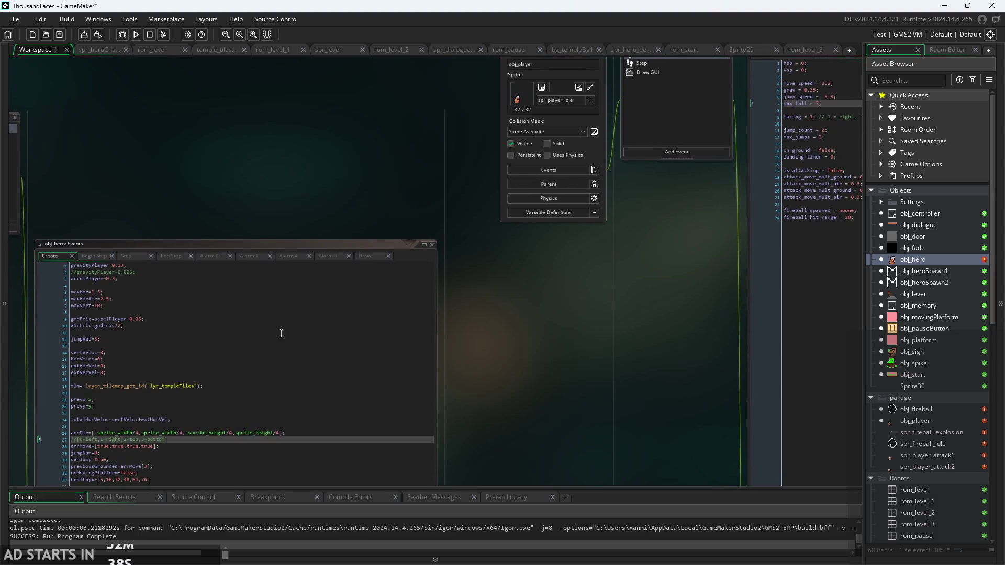
{"action": "left_click", "coordinate": [153, 341]}
{"action": "left_click_drag", "start_coordinate": [578, 345], "coordinate": [420, 354]}
{"action": "left_click", "coordinate": [680, 127]}
{"action": "left_click_drag", "start_coordinate": [522, 306], "coordinate": [692, 244]}
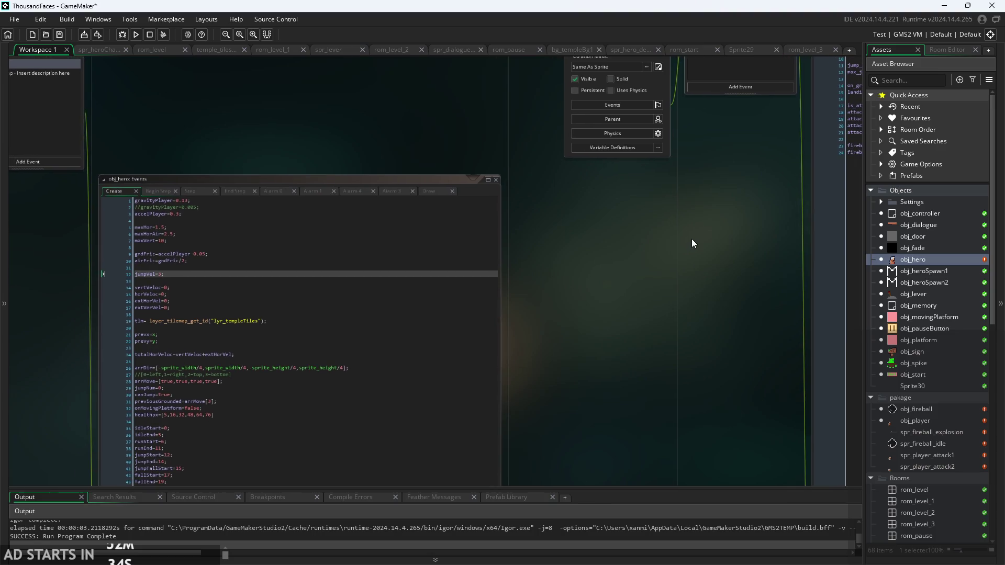
- Look through obj_hero's jumpVel, image_index, image_speed, idle and prevx lines
{"action": "left_click", "coordinate": [224, 287]}
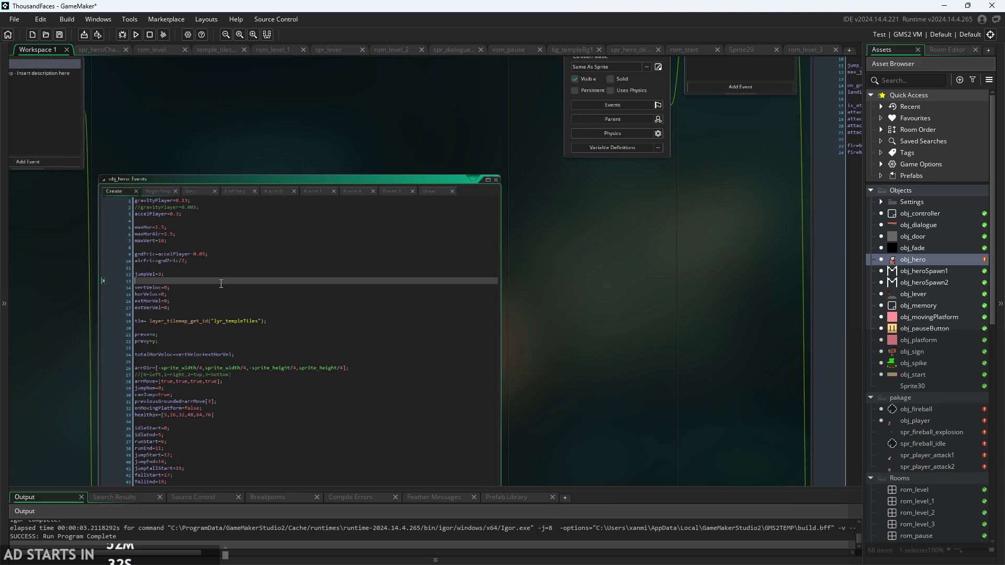
{"action": "scroll", "coordinate": [222, 285], "scroll_direction": "down", "scroll_amount": 3}
{"action": "left_click", "coordinate": [194, 441]}
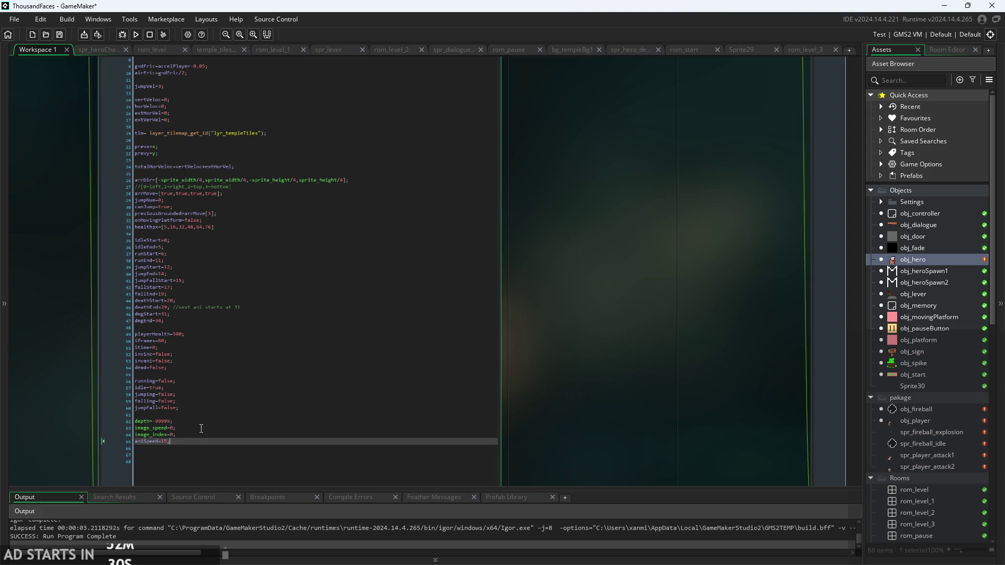
{"action": "triple_click", "coordinate": [204, 435]}
{"action": "triple_click", "coordinate": [210, 429]}
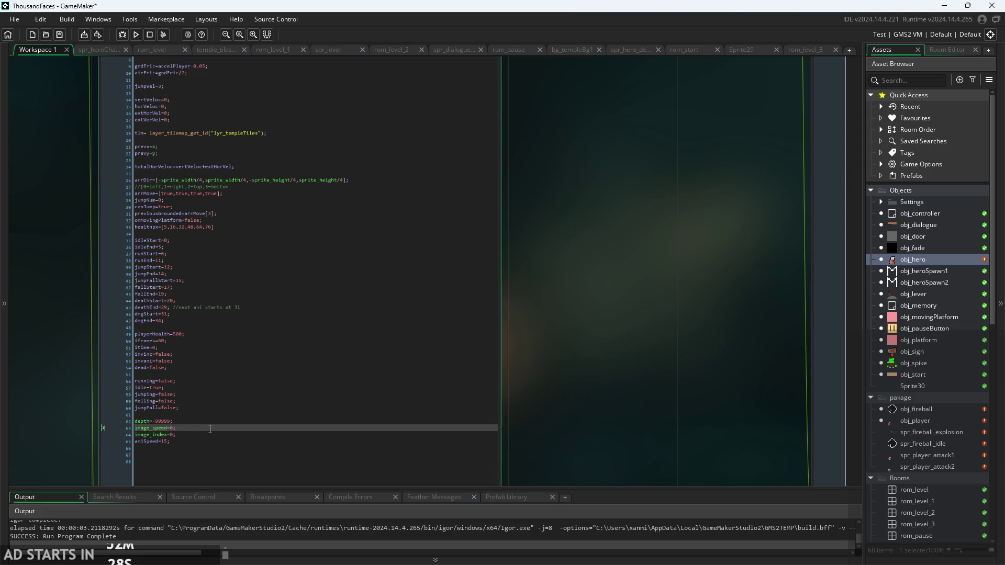
{"action": "scroll", "coordinate": [210, 429], "scroll_direction": "up", "scroll_amount": 2}
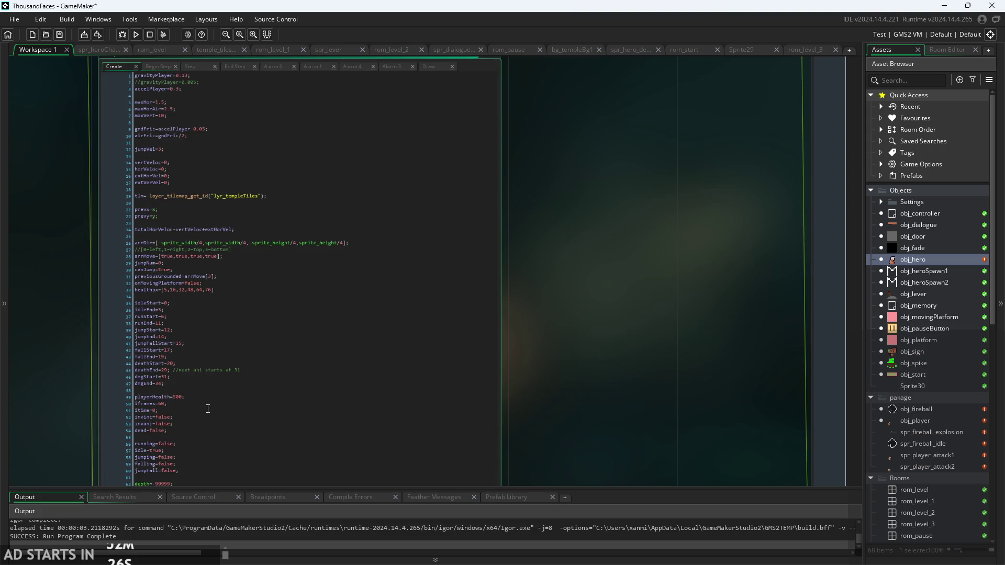
{"action": "left_click", "coordinate": [216, 419]}
{"action": "scroll", "coordinate": [217, 419], "scroll_direction": "up", "scroll_amount": 5}
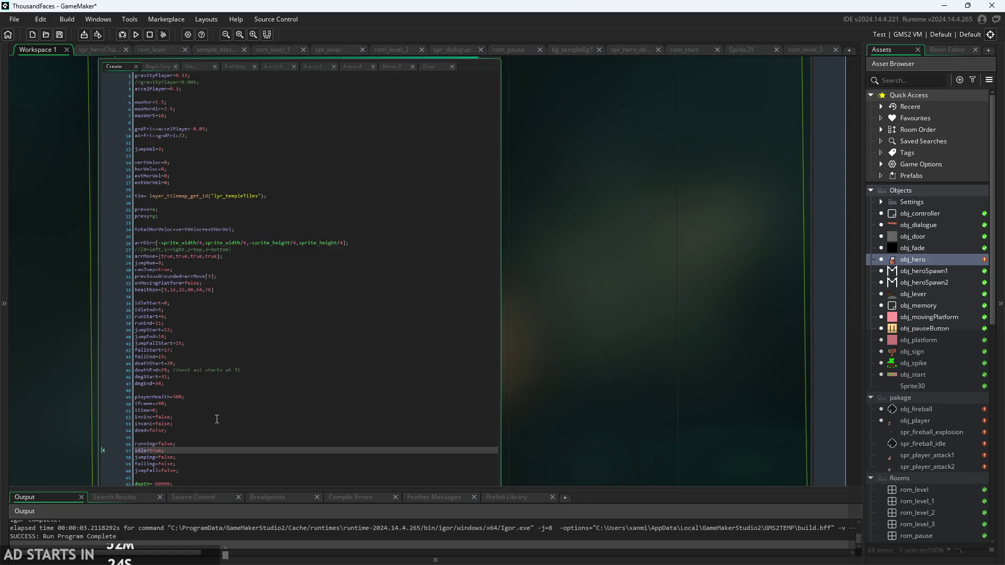
{"action": "left_click", "coordinate": [195, 299]}
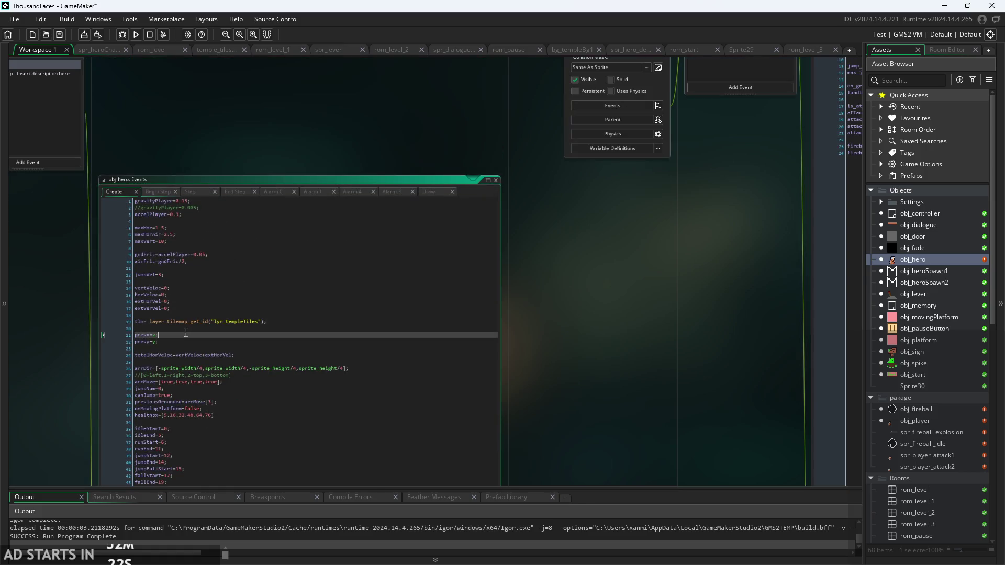
{"action": "left_click", "coordinate": [222, 338]}
- Return to the obj_player windows with the caret in its Create code
{"action": "mouse_move", "coordinate": [551, 324]}
{"action": "left_mouse_down"}
{"action": "mouse_move", "coordinate": [554, 353]}
{"action": "mouse_move", "coordinate": [320, 417]}
{"action": "left_mouse_up"}
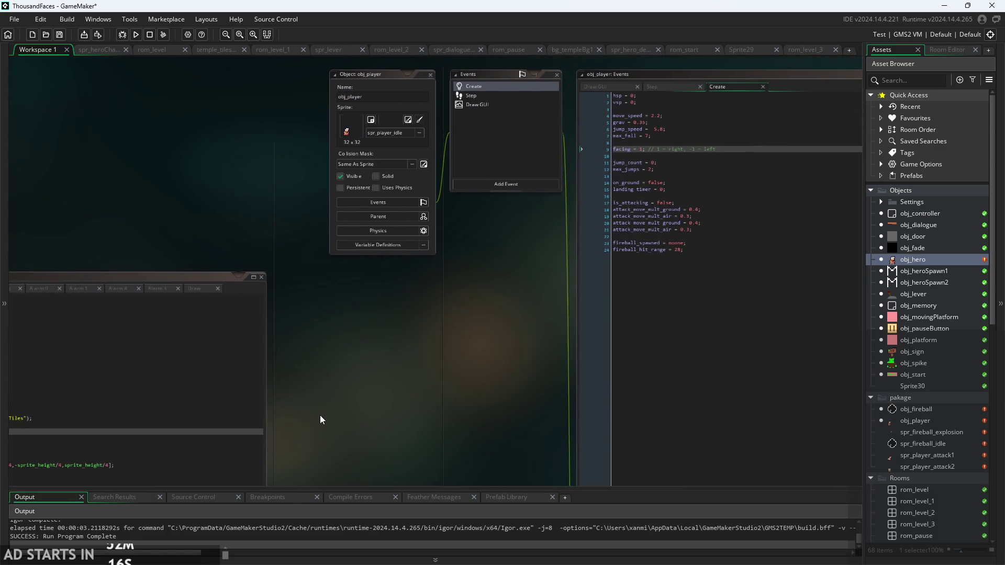
{"action": "left_click_drag", "start_coordinate": [403, 352], "coordinate": [293, 390]}
{"action": "left_click", "coordinate": [684, 160]}
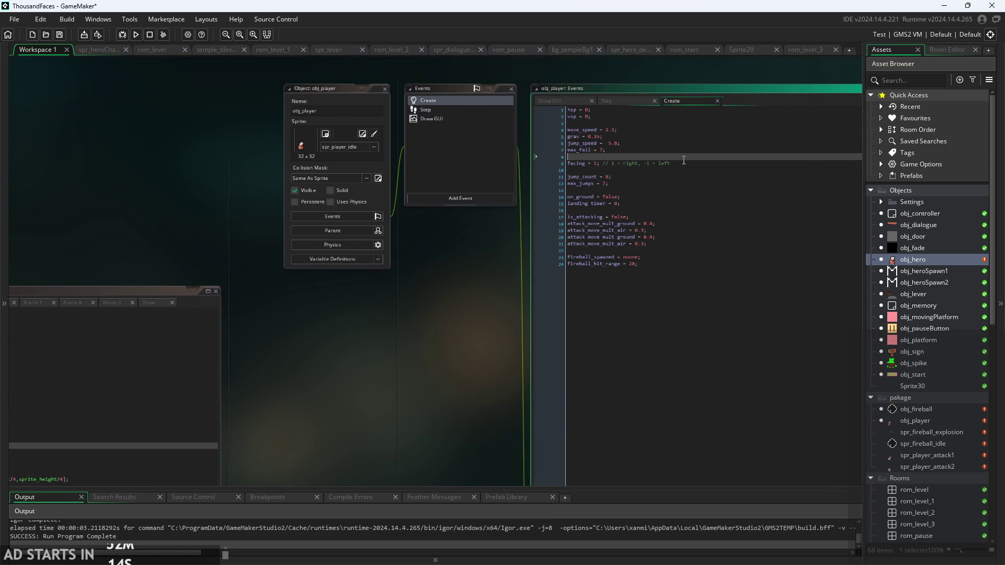
- Append the comment //replace with image_xscale to obj_player's facing line
{"action": "scroll", "coordinate": [682, 164], "scroll_direction": "up", "scroll_amount": 3}
{"action": "left_click", "coordinate": [682, 164]}
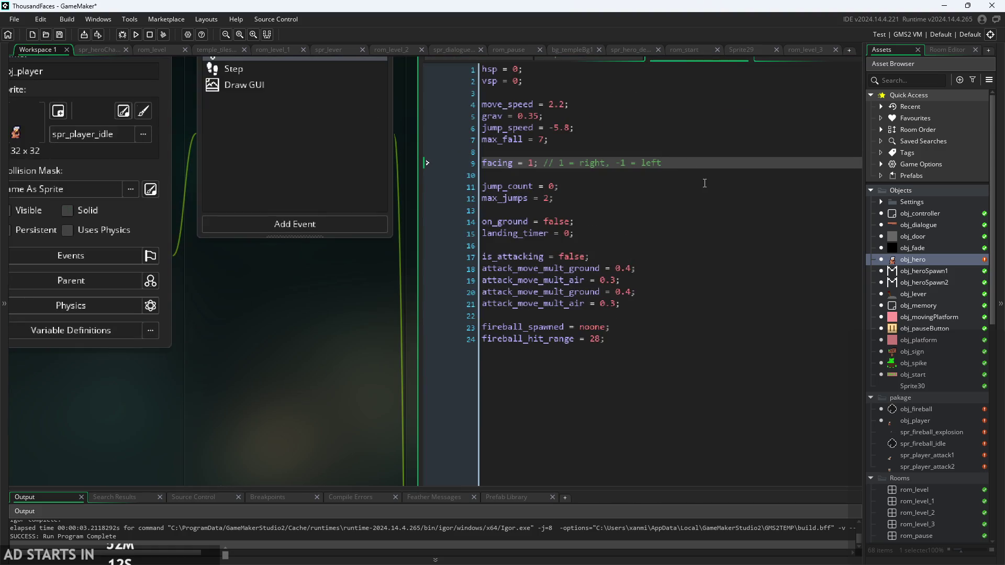
{"action": "type", "text": " //re"}
{"action": "type", "text": "place with i"}
{"action": "type", "text": "mage_x"}
{"action": "type", "text": "scale"}
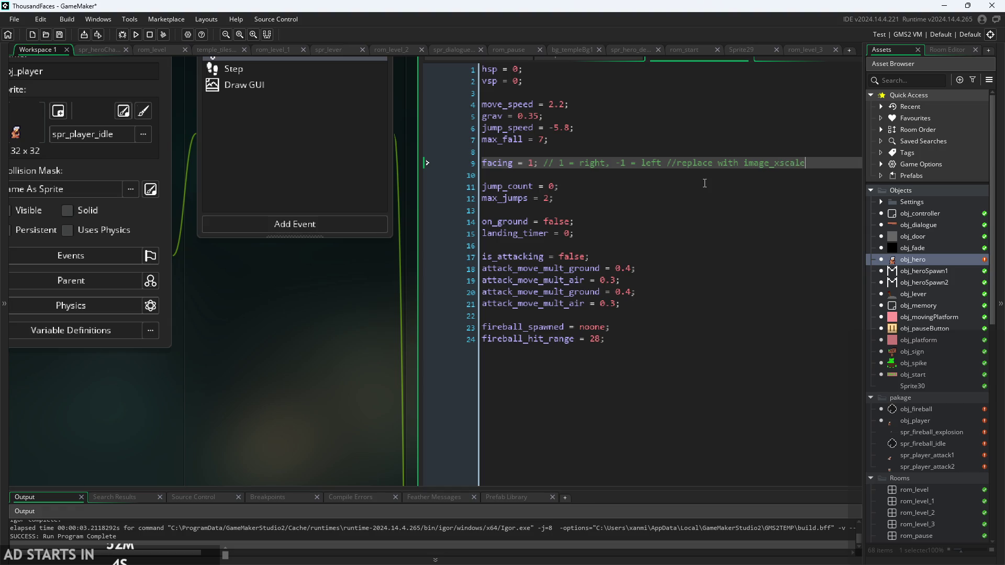
{"action": "key", "text": "Down"}
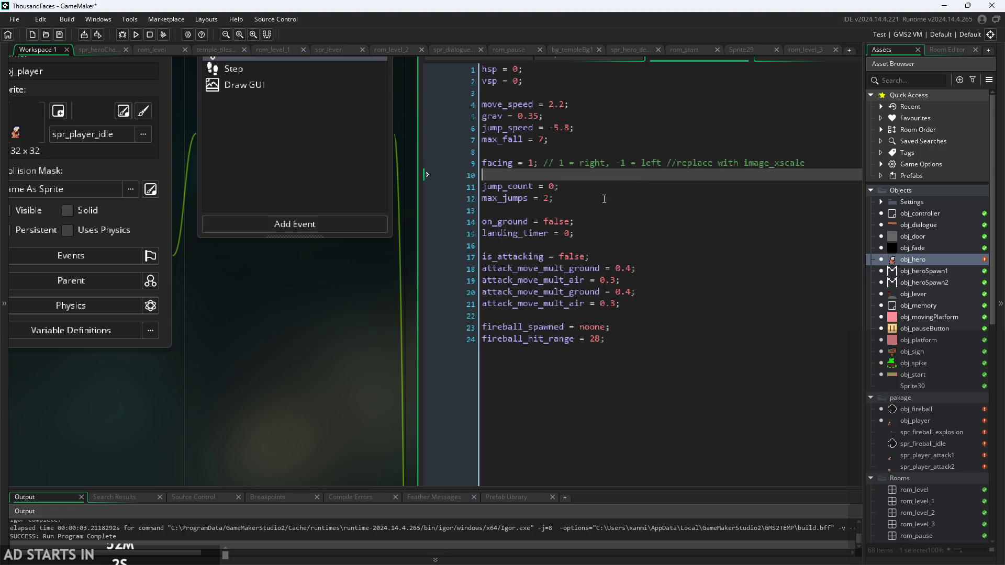
{"action": "scroll", "coordinate": [308, 354], "scroll_direction": "down", "scroll_amount": 2}
{"action": "left_click", "coordinate": [603, 196]}
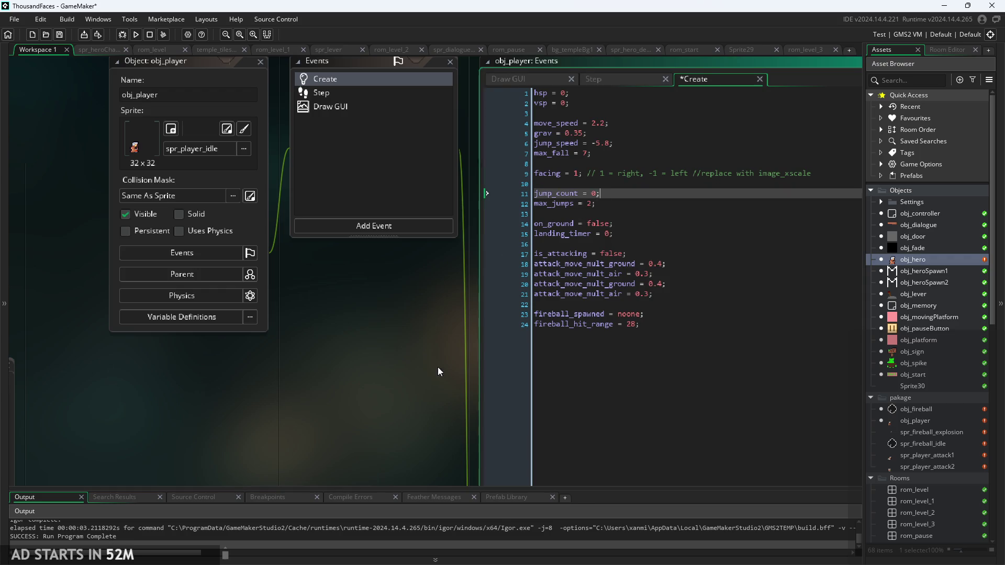
- Browse obj_hero's Create variables from playerHealth up through jumpStart, velocity, friction and jumpVel
{"action": "scroll", "coordinate": [537, 359], "scroll_direction": "down", "scroll_amount": 3}
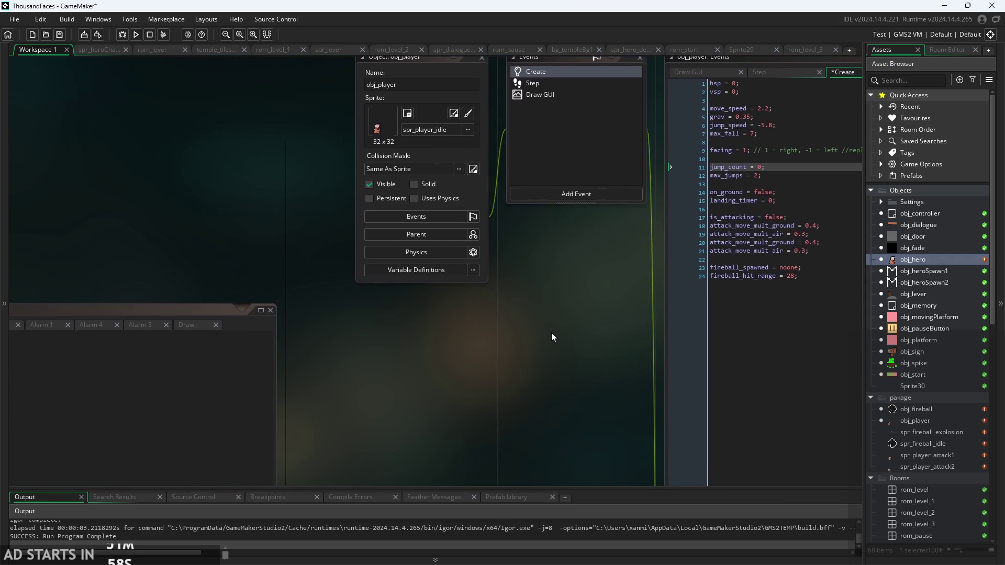
{"action": "scroll", "coordinate": [551, 332], "scroll_direction": "down", "scroll_amount": 2}
{"action": "scroll", "coordinate": [451, 343], "scroll_direction": "up", "scroll_amount": 5}
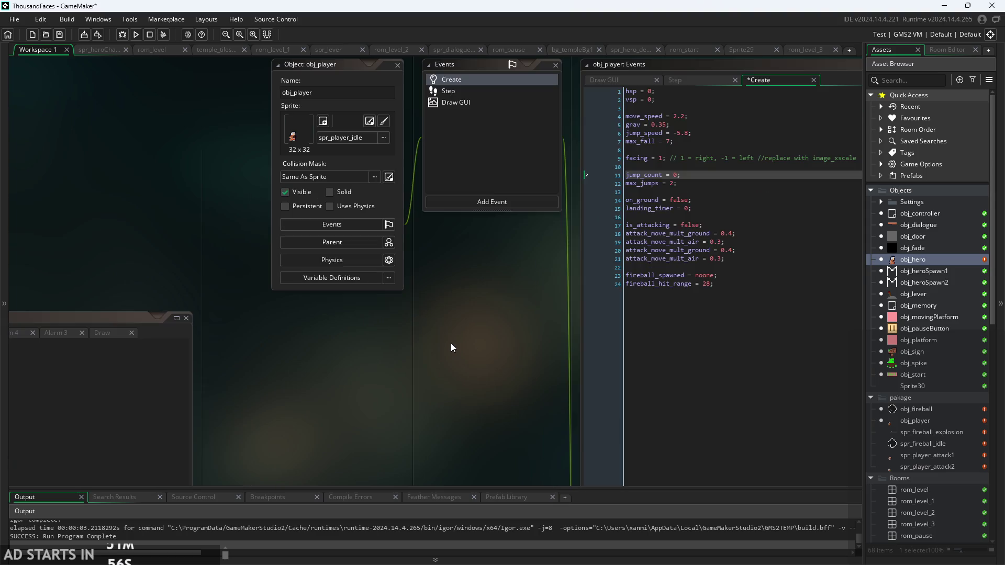
{"action": "scroll", "coordinate": [525, 265], "scroll_direction": "right", "scroll_amount": 10}
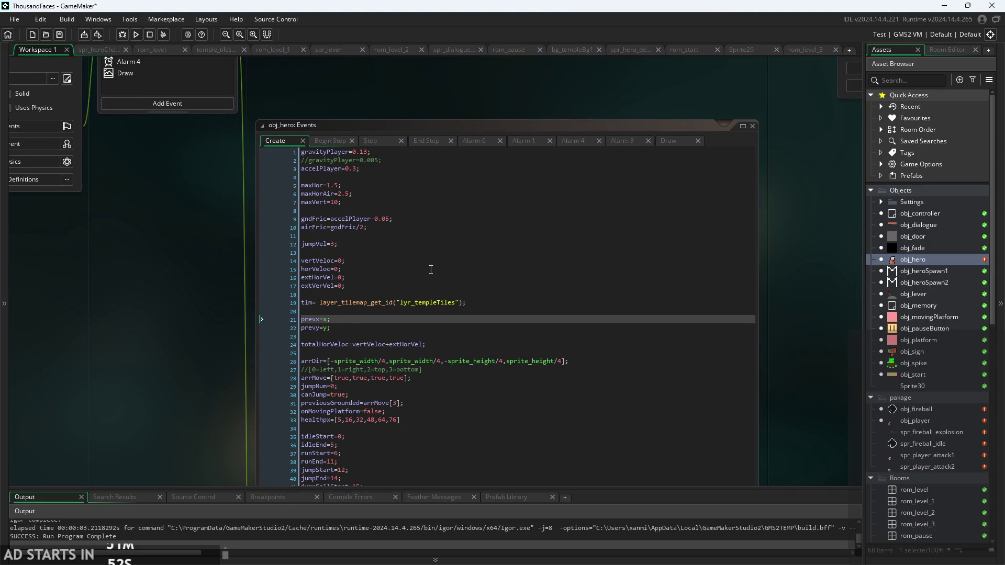
{"action": "scroll", "coordinate": [384, 332], "scroll_direction": "down", "scroll_amount": 5}
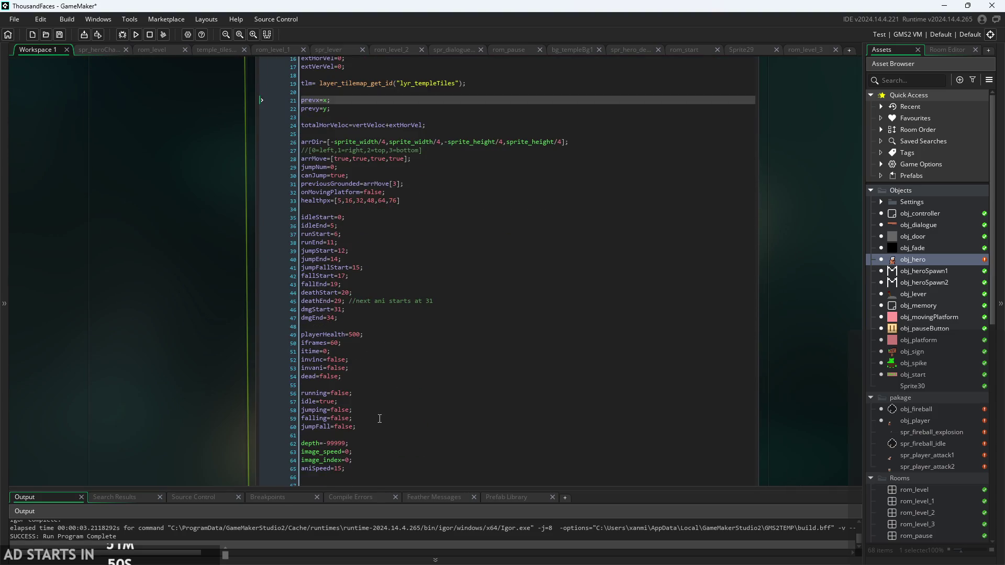
{"action": "left_click", "coordinate": [369, 460]}
{"action": "left_click", "coordinate": [365, 433]}
{"action": "scroll", "coordinate": [366, 433], "scroll_direction": "up", "scroll_amount": 1}
{"action": "left_click", "coordinate": [365, 433]}
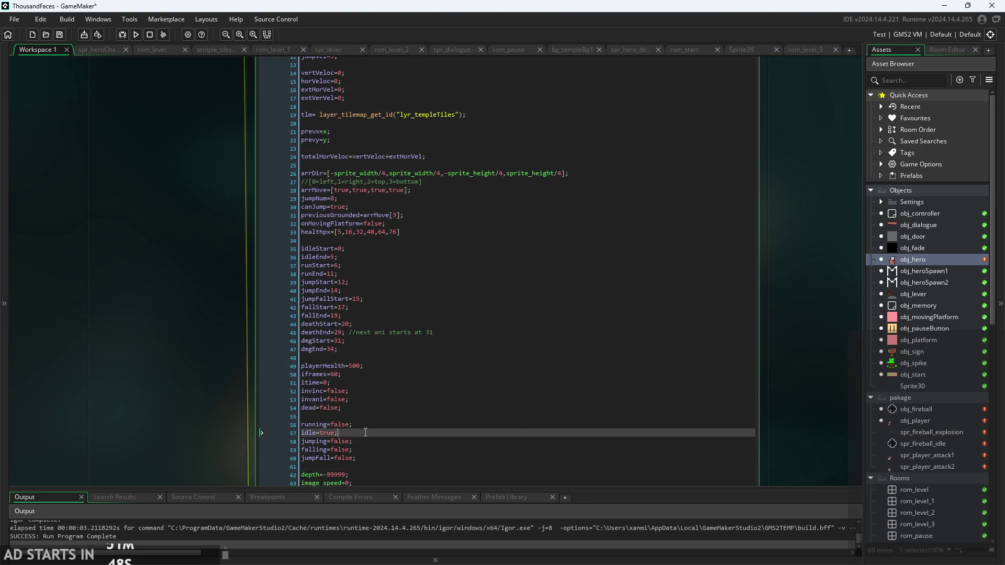
{"action": "scroll", "coordinate": [365, 433], "scroll_direction": "up", "scroll_amount": 1}
{"action": "left_click", "coordinate": [365, 432]}
{"action": "scroll", "coordinate": [365, 432], "scroll_direction": "up", "scroll_amount": 1}
{"action": "left_click", "coordinate": [365, 433]}
{"action": "scroll", "coordinate": [365, 433], "scroll_direction": "up", "scroll_amount": 1}
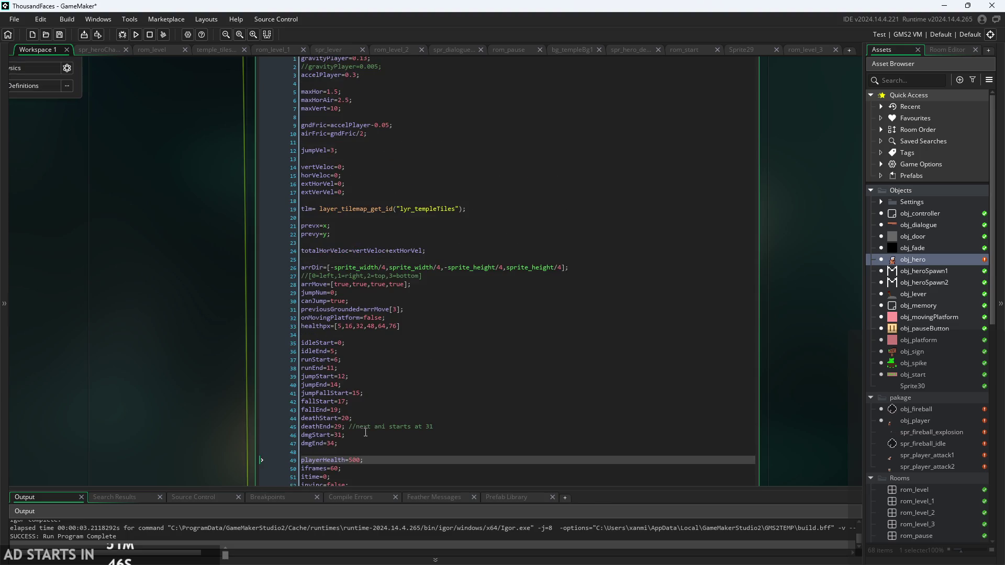
{"action": "left_click", "coordinate": [366, 433]}
{"action": "left_click", "coordinate": [366, 377]}
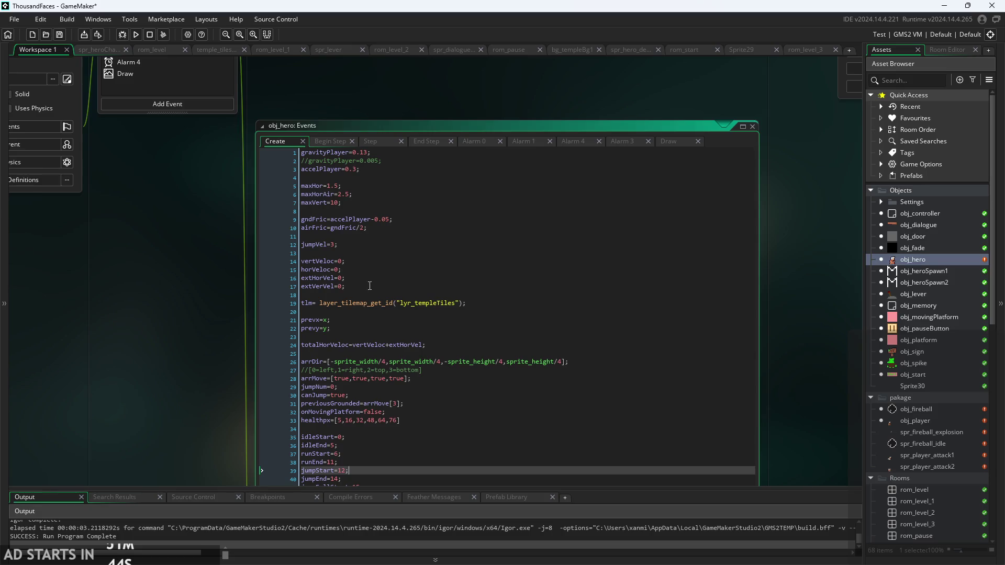
{"action": "left_click", "coordinate": [376, 278]}
{"action": "left_click", "coordinate": [382, 228]}
{"action": "left_click", "coordinate": [386, 242]}
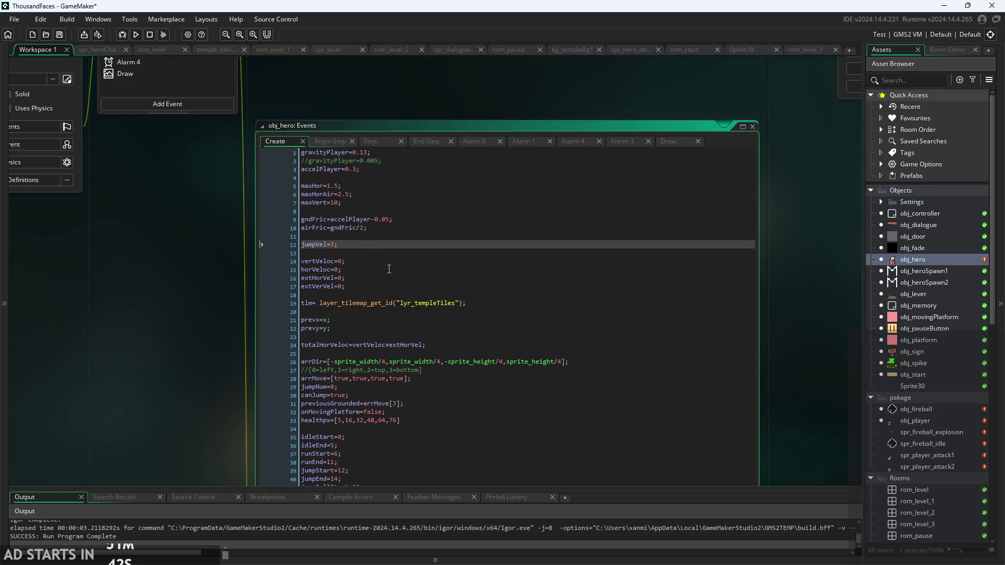
- Locate the jumpNum=0; line in obj_hero's Create code
{"action": "scroll", "coordinate": [389, 269], "scroll_direction": "up", "scroll_amount": 2, "text": "ctrl"}
{"action": "left_click", "coordinate": [341, 323]}
{"action": "scroll", "coordinate": [343, 358], "scroll_direction": "down", "scroll_amount": 1}
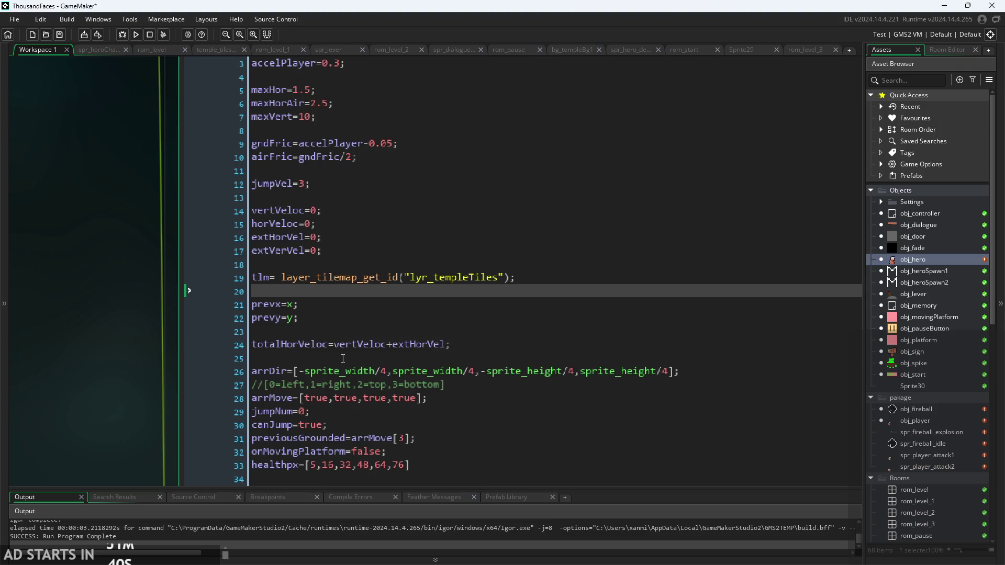
{"action": "left_click", "coordinate": [343, 359]}
{"action": "left_click", "coordinate": [364, 412]}
{"action": "scroll", "coordinate": [364, 413], "scroll_direction": "down", "scroll_amount": 1, "text": "ctrl"}
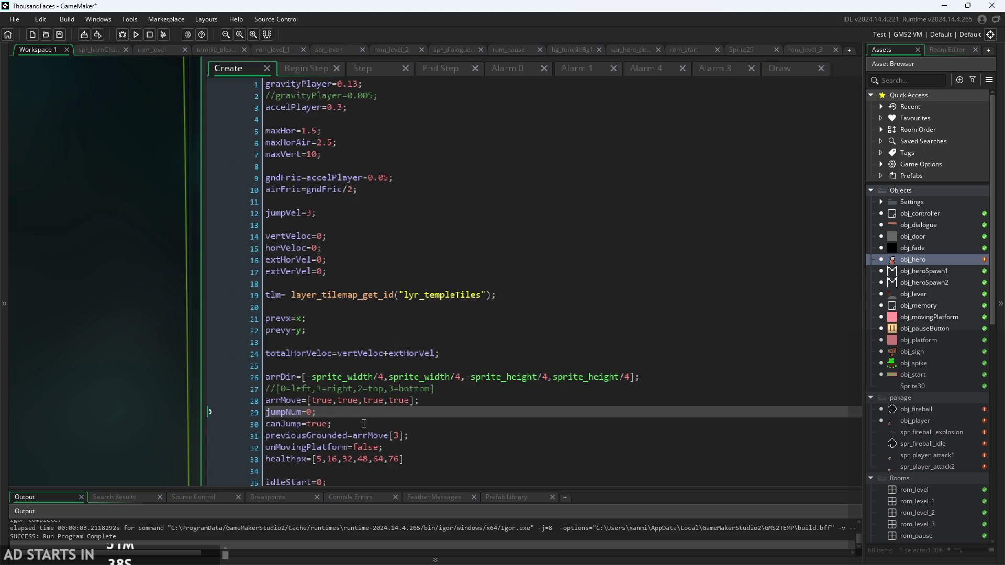
{"action": "left_click", "coordinate": [364, 422]}
{"action": "left_click", "coordinate": [374, 409]}
{"action": "scroll", "coordinate": [212, 351], "scroll_direction": "down", "scroll_amount": 2, "text": "ctrl"}
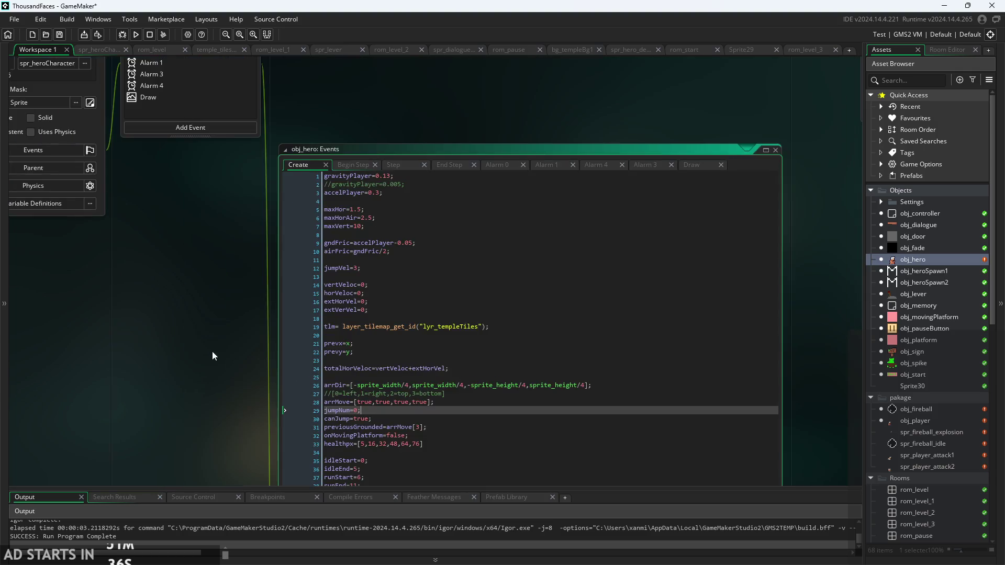
- Check obj_player's max_jumps line, then insert an empty line after obj_hero's jumpNum=0;
{"action": "left_click_drag", "start_coordinate": [692, 227], "coordinate": [353, 429]}
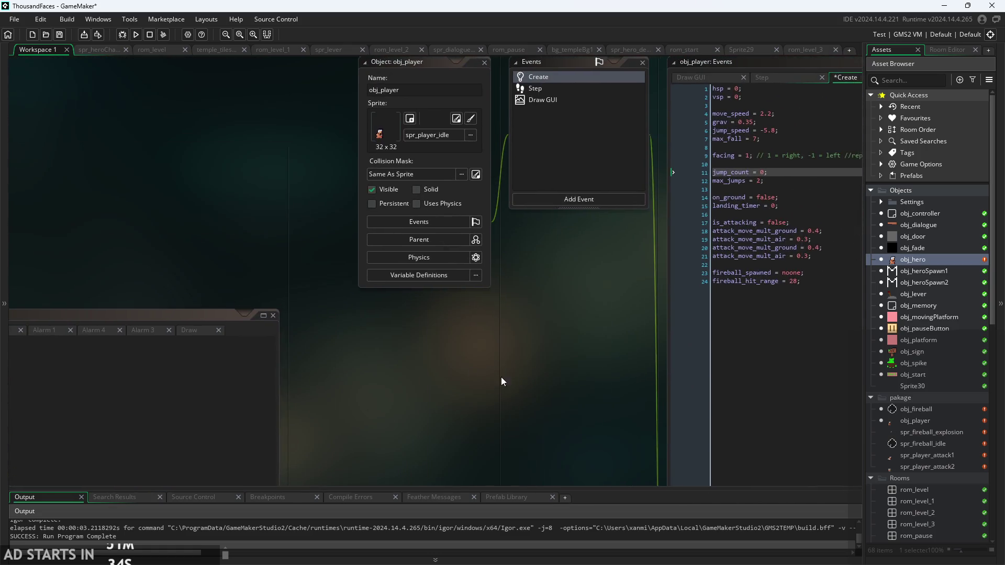
{"action": "left_click_drag", "start_coordinate": [575, 309], "coordinate": [415, 314]}
{"action": "key", "text": "Down"}
{"action": "key", "text": "Down"}
{"action": "key", "text": "Down"}
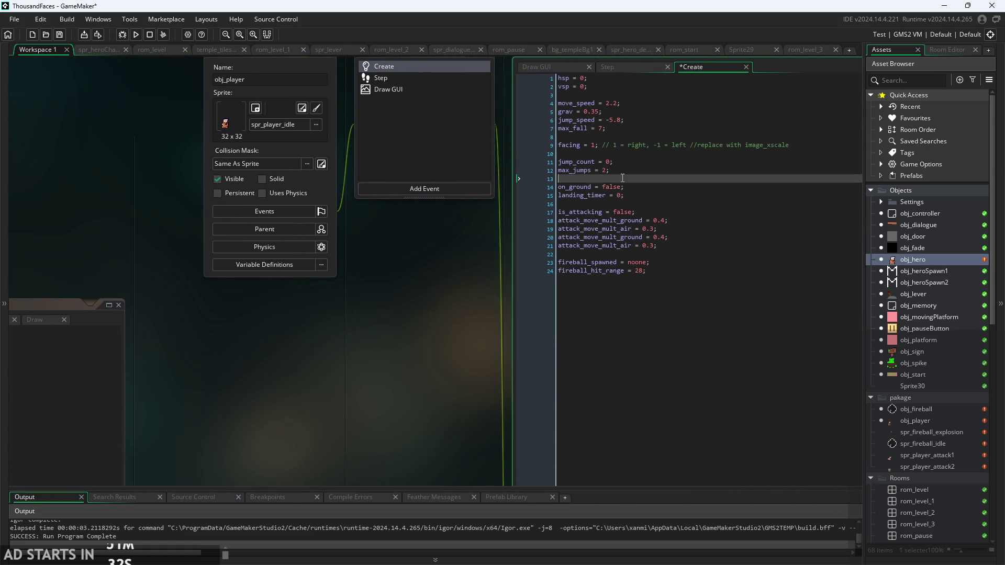
{"action": "left_click_drag", "start_coordinate": [348, 325], "coordinate": [555, 275]}
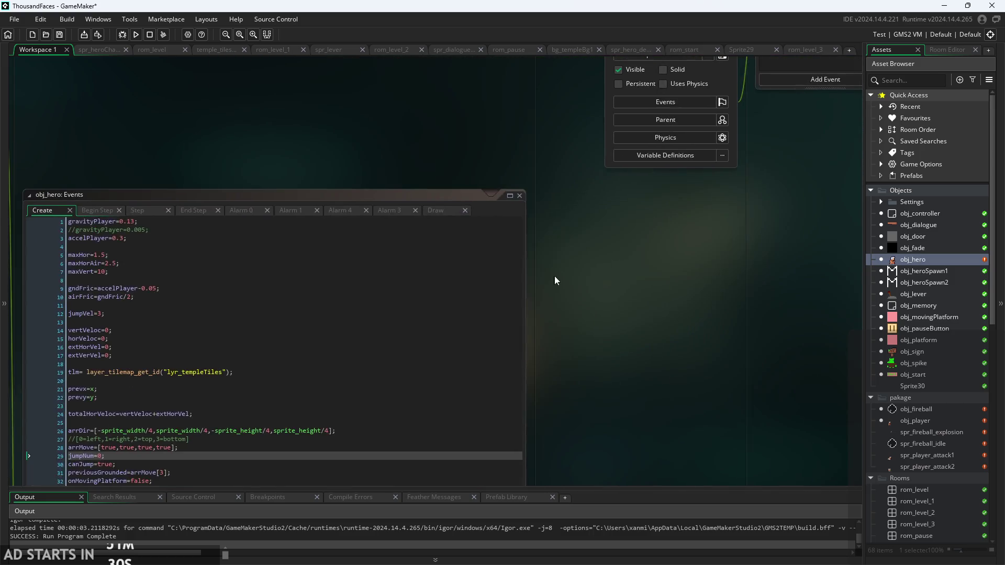
{"action": "scroll", "coordinate": [85, 319], "scroll_direction": "up", "scroll_amount": 3, "text": "ctrl"}
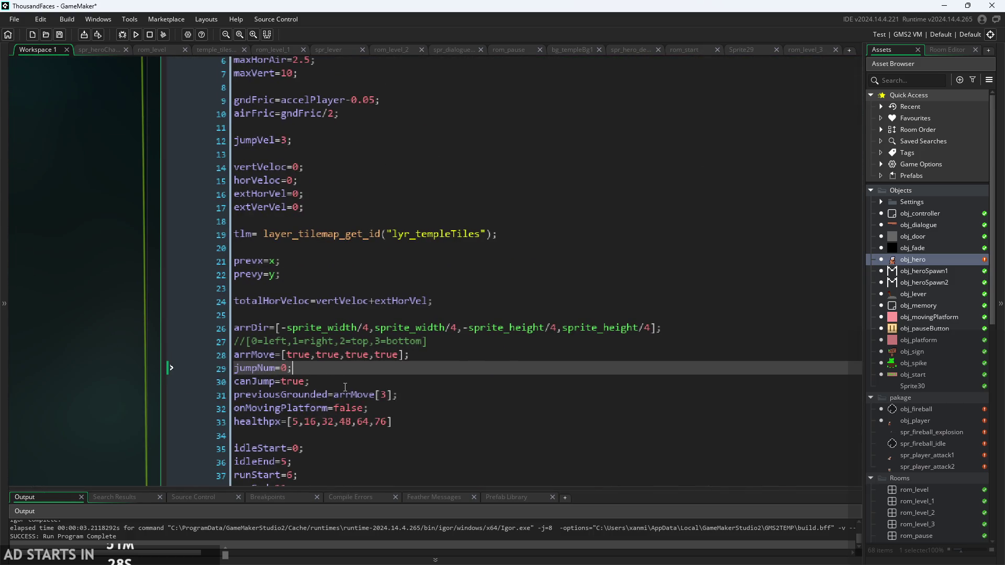
{"action": "left_click", "coordinate": [352, 382]}
{"action": "left_click", "coordinate": [353, 370]}
{"action": "key", "text": "Return"}
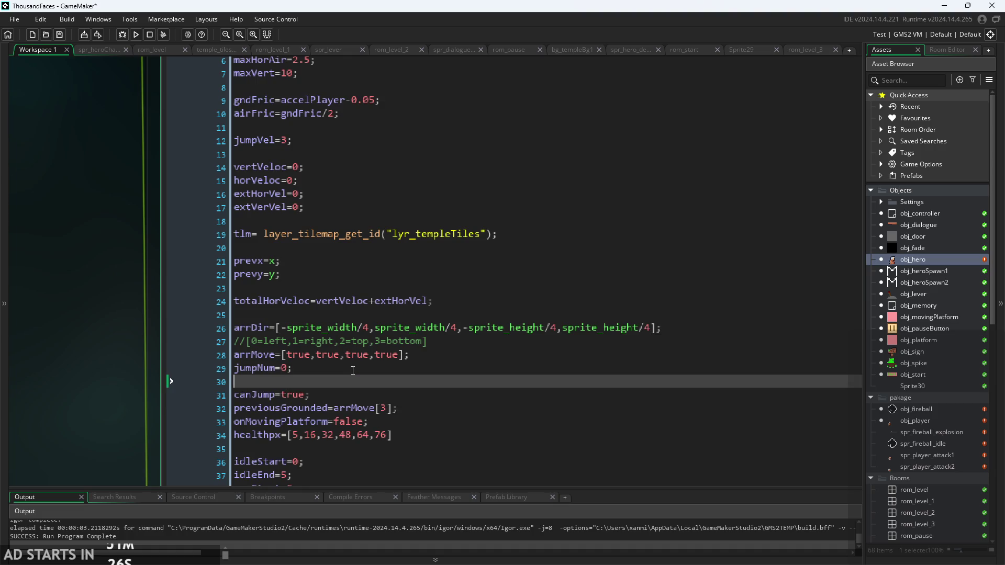
- Add maxJumps=2; on line 30 of obj_hero's Create code, then show its Begin Step code
{"action": "type", "text": "maxH="}
{"action": "key", "text": "BackSpace"}
{"action": "key", "text": "BackSpace"}
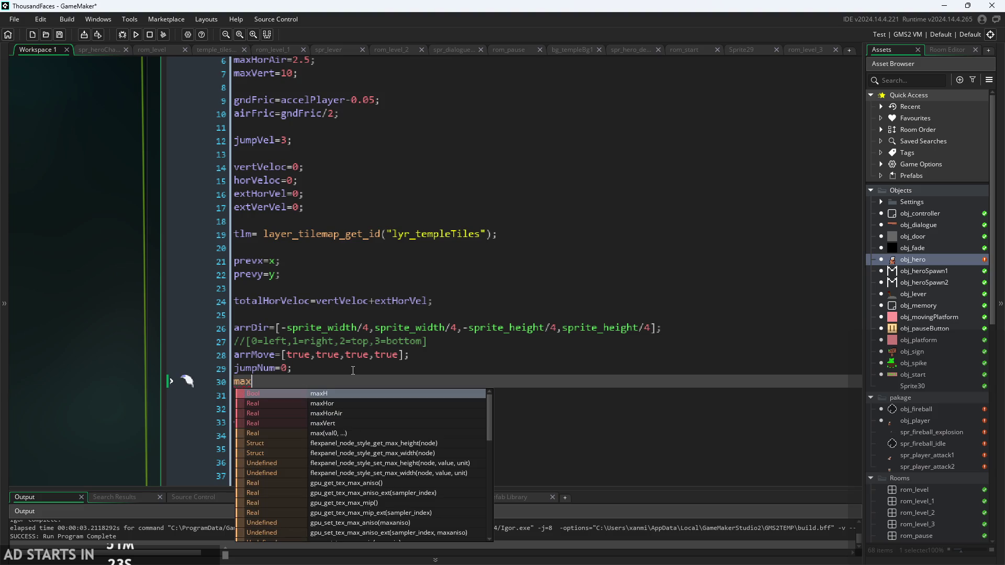
{"action": "type", "text": "Jumps"}
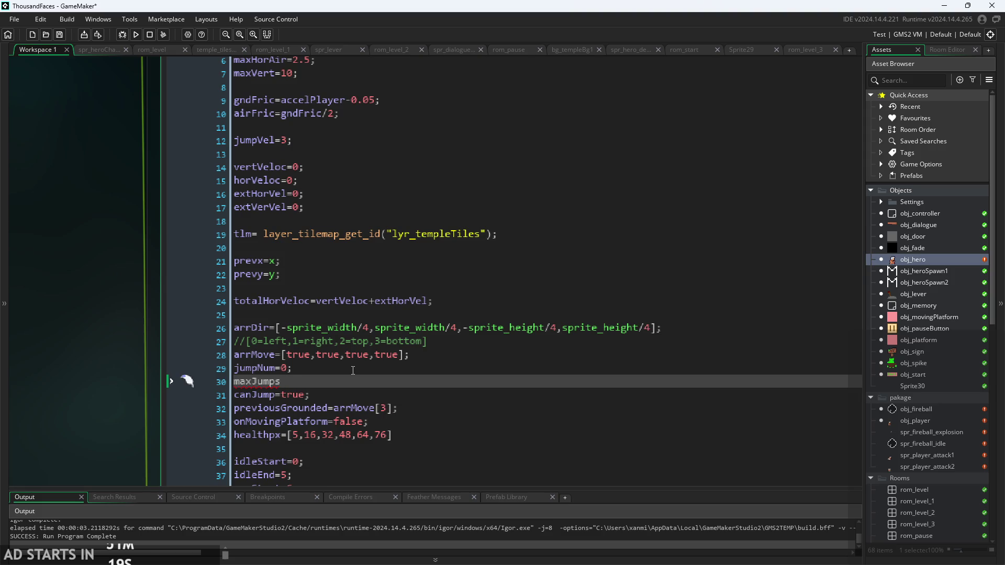
{"action": "type", "text": "=2;"}
{"action": "scroll", "coordinate": [83, 327], "scroll_direction": "down", "scroll_amount": 5, "text": "ctrl"}
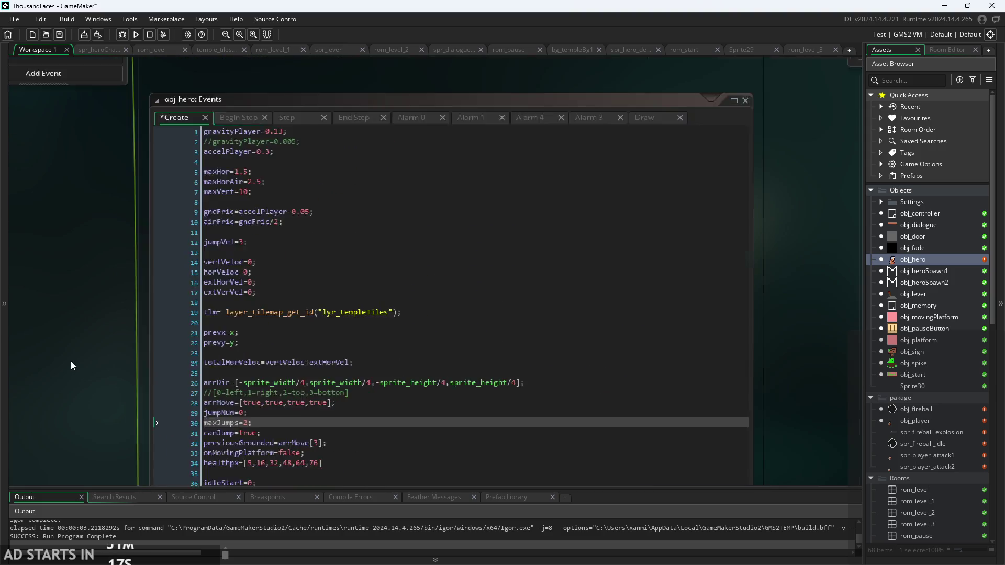
{"action": "left_click", "coordinate": [197, 162]}
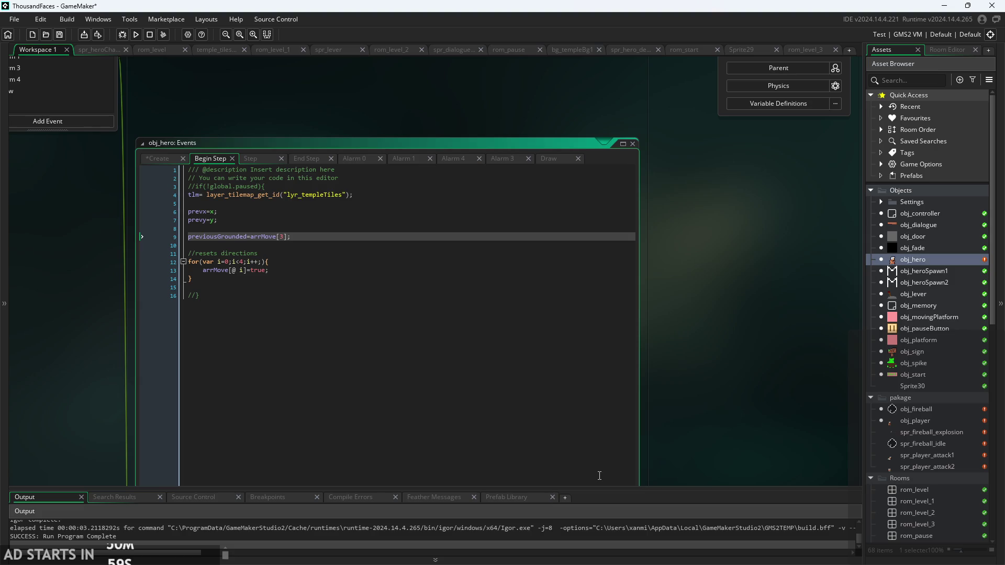
- View obj_hero's Create event code
{"action": "scroll", "coordinate": [687, 403], "scroll_direction": "down", "scroll_amount": 1}
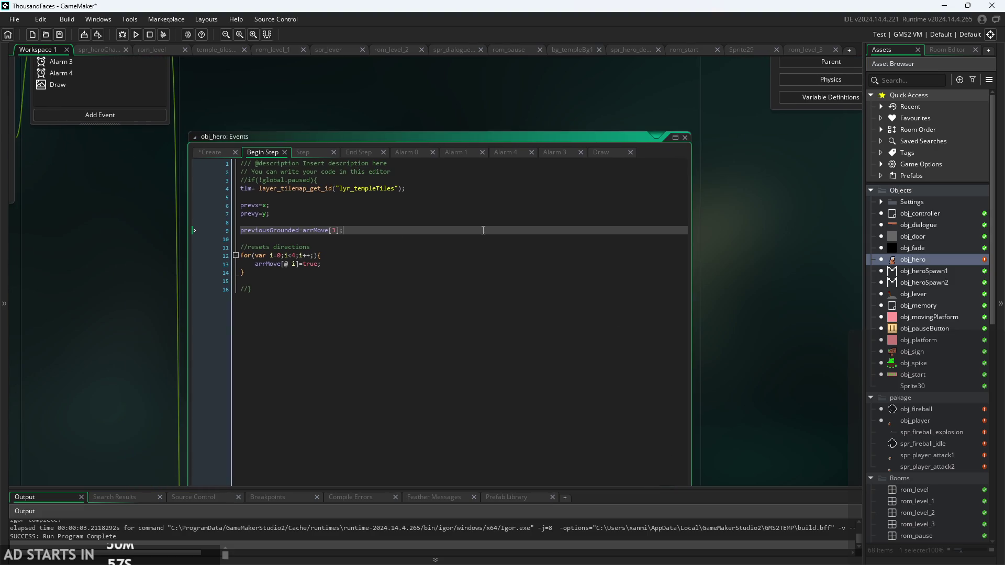
{"action": "scroll", "coordinate": [369, 213], "scroll_direction": "up", "scroll_amount": 2}
{"action": "scroll", "coordinate": [370, 213], "scroll_direction": "down", "scroll_amount": 1}
{"action": "left_click", "coordinate": [190, 143]}
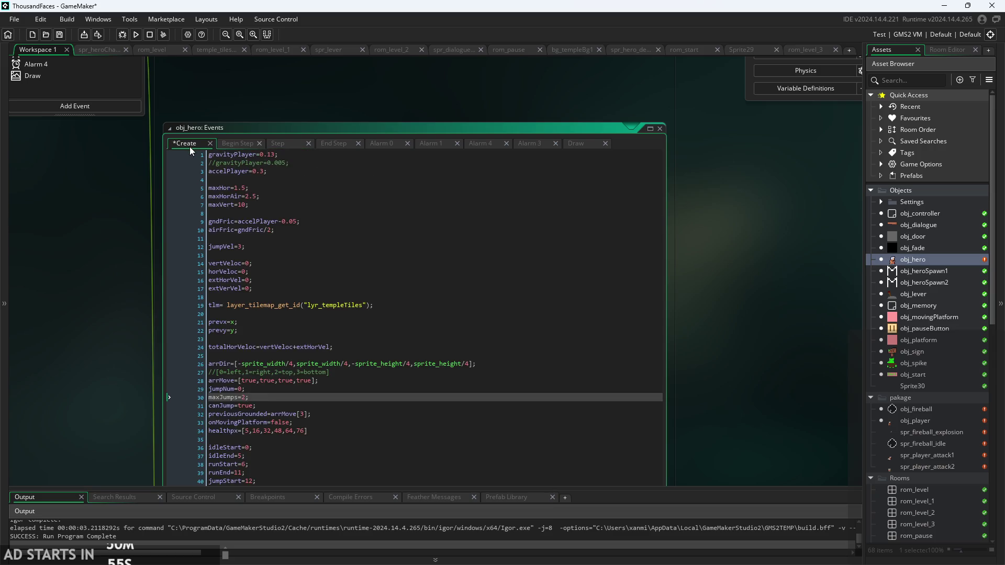
{"action": "scroll", "coordinate": [283, 153], "scroll_direction": "up", "scroll_amount": 1}
- Show the Step event and scroll down to the jump condition jumpNum<1
{"action": "left_click", "coordinate": [278, 140]}
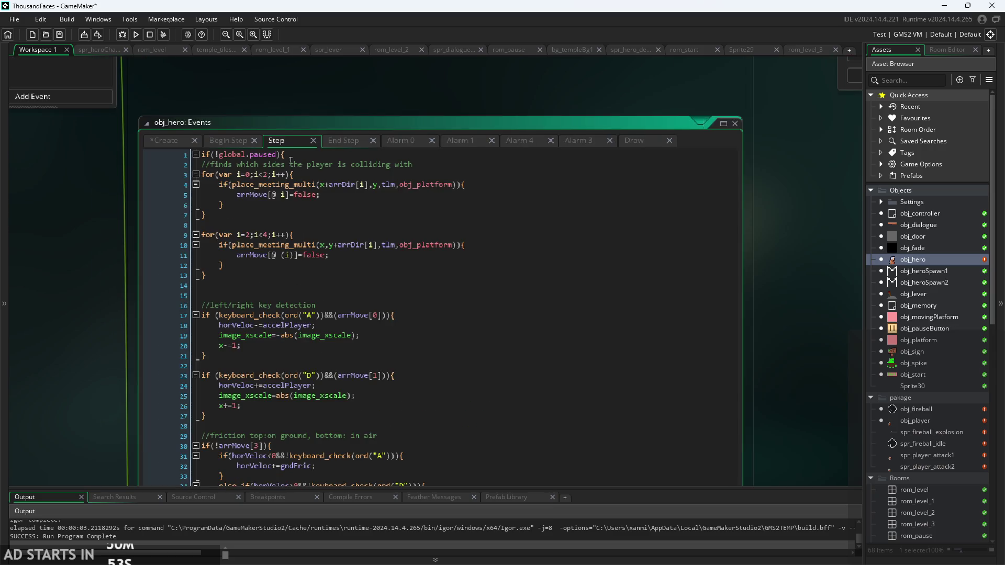
{"action": "scroll", "coordinate": [326, 232], "scroll_direction": "down", "scroll_amount": 3}
{"action": "scroll", "coordinate": [325, 232], "scroll_direction": "down", "scroll_amount": 1}
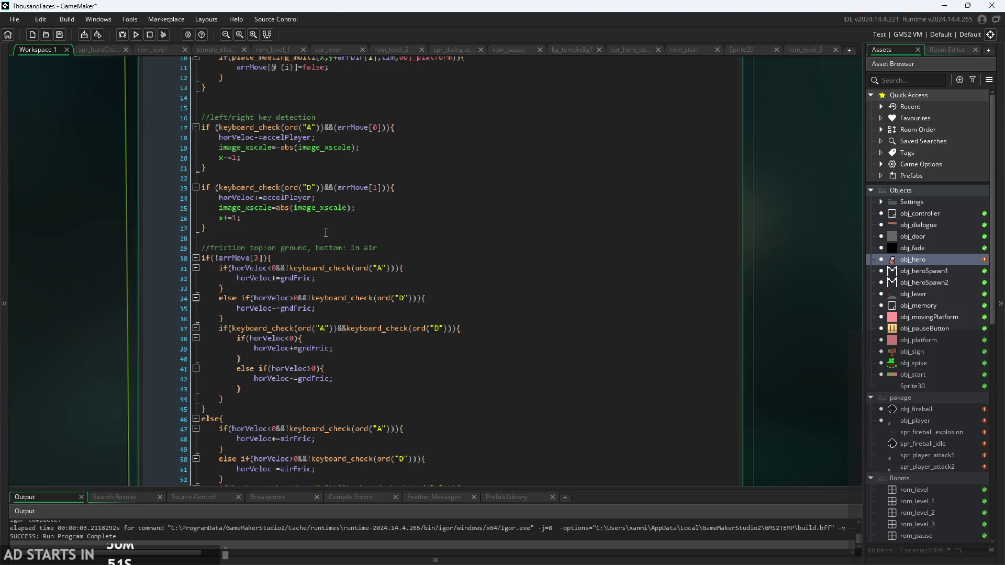
{"action": "scroll", "coordinate": [326, 257], "scroll_direction": "down", "scroll_amount": 1}
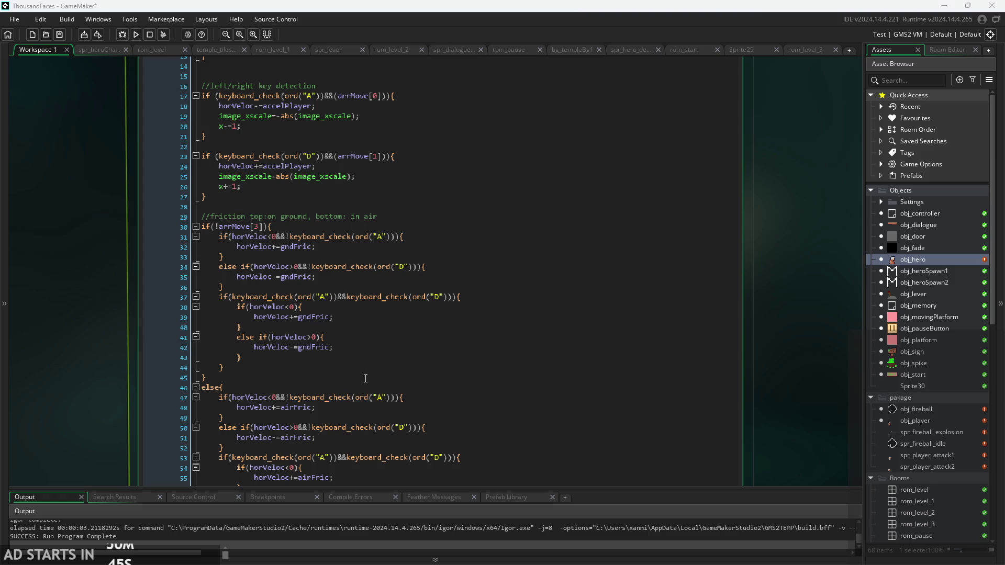
{"action": "scroll", "coordinate": [306, 389], "scroll_direction": "down", "scroll_amount": 4}
{"action": "left_click", "coordinate": [345, 390]}
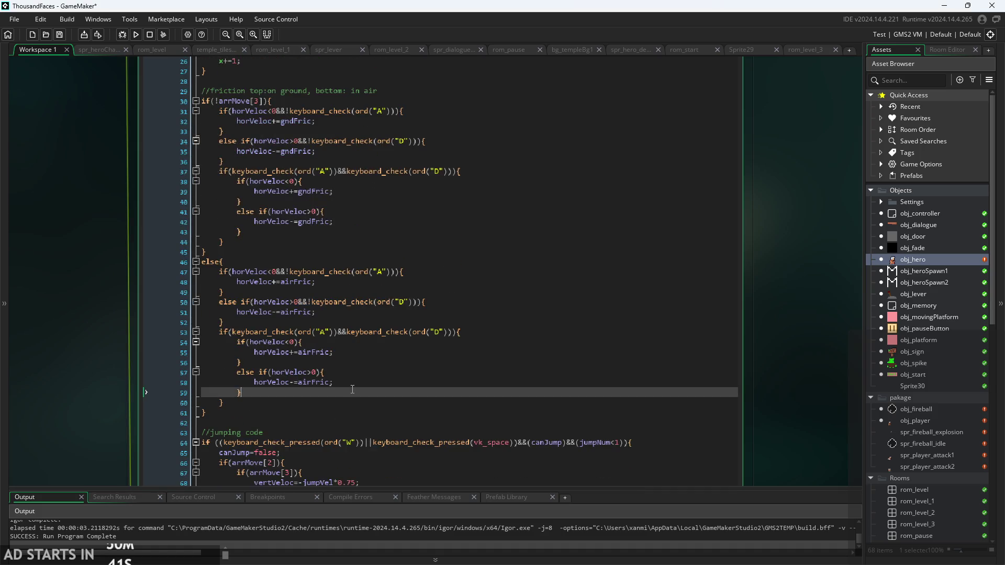
{"action": "scroll", "coordinate": [346, 390], "scroll_direction": "down", "scroll_amount": 2}
{"action": "left_click", "coordinate": [303, 410]}
{"action": "left_click", "coordinate": [611, 379]}
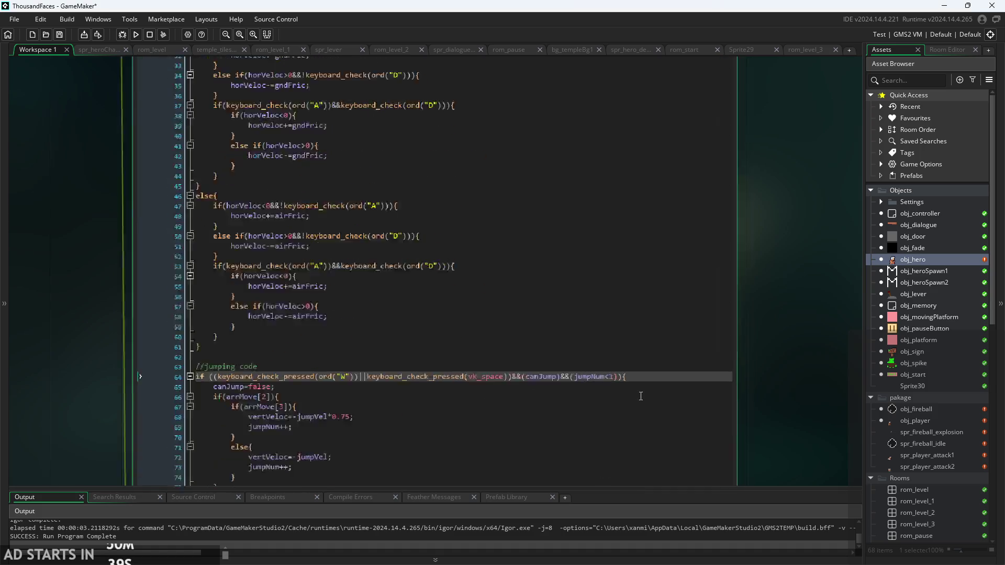
{"action": "scroll", "coordinate": [612, 380], "scroll_direction": "up", "scroll_amount": 3}
{"action": "left_click", "coordinate": [601, 367]}
{"action": "scroll", "coordinate": [602, 367], "scroll_direction": "down", "scroll_amount": 3}
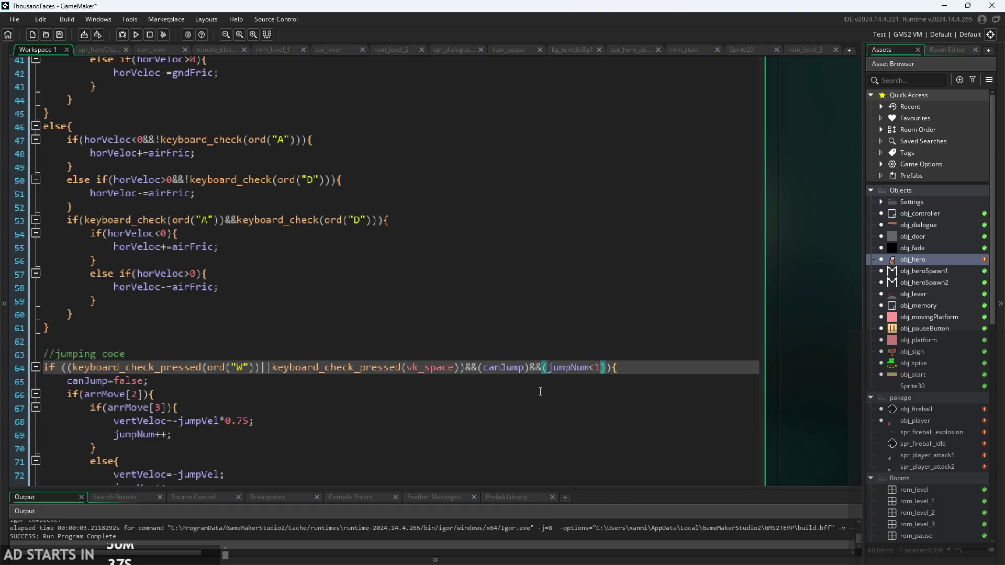
{"action": "scroll", "coordinate": [620, 312], "scroll_direction": "up", "scroll_amount": 2}
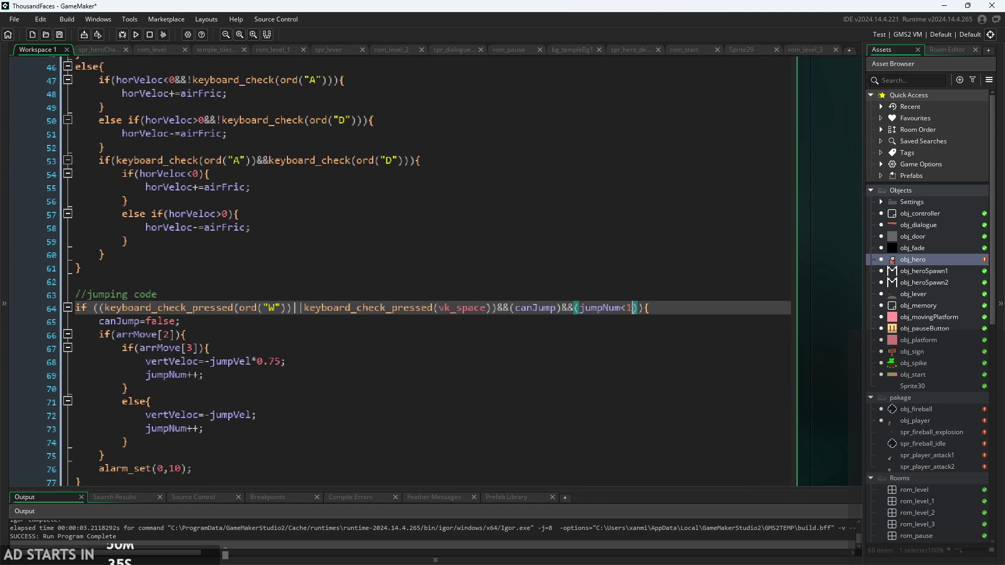
- Replace the jump limit 1 with maxJumps so the condition reads jumpNum<maxJumps
{"action": "key", "text": "BackSpace"}
{"action": "type", "text": "max"}
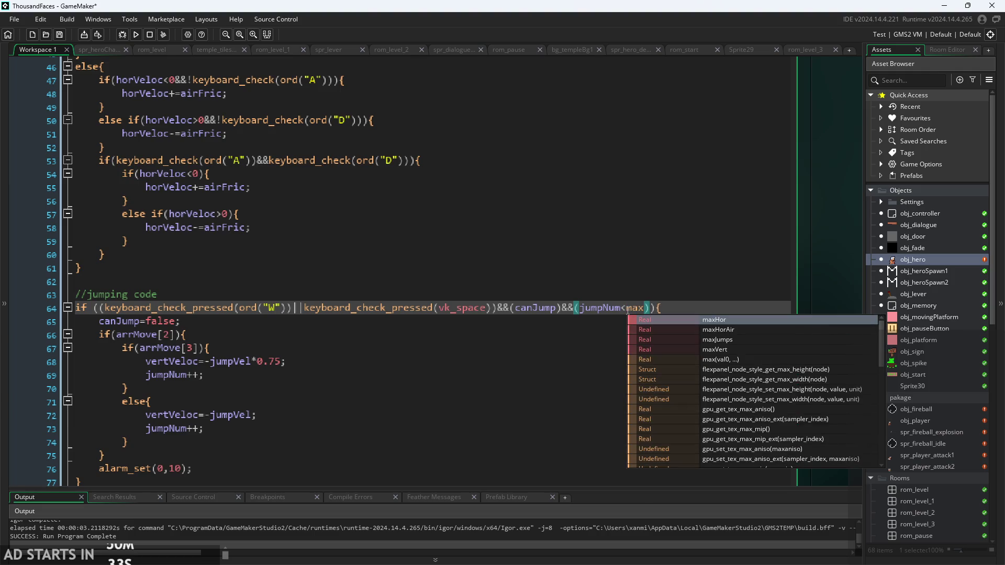
{"action": "key", "text": "Down"}
{"action": "key", "text": "Down"}
{"action": "key", "text": "Return"}
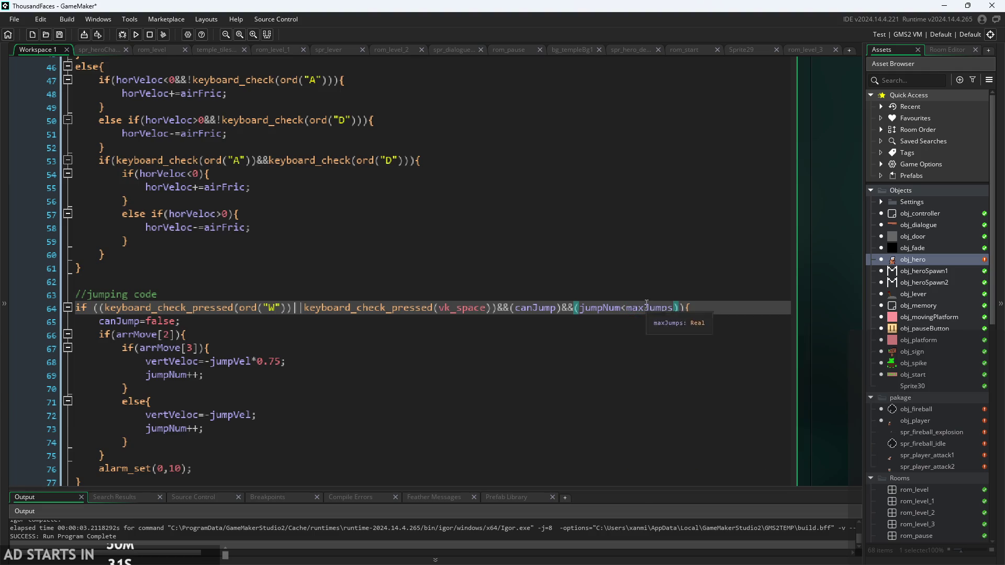
- Review the jumping code: canJump, wall-jump check, jumpNum increment and ordinary jump
{"action": "left_click", "coordinate": [702, 281]}
{"action": "left_click", "coordinate": [699, 295]}
{"action": "left_click", "coordinate": [696, 308]}
{"action": "left_click", "coordinate": [527, 330]}
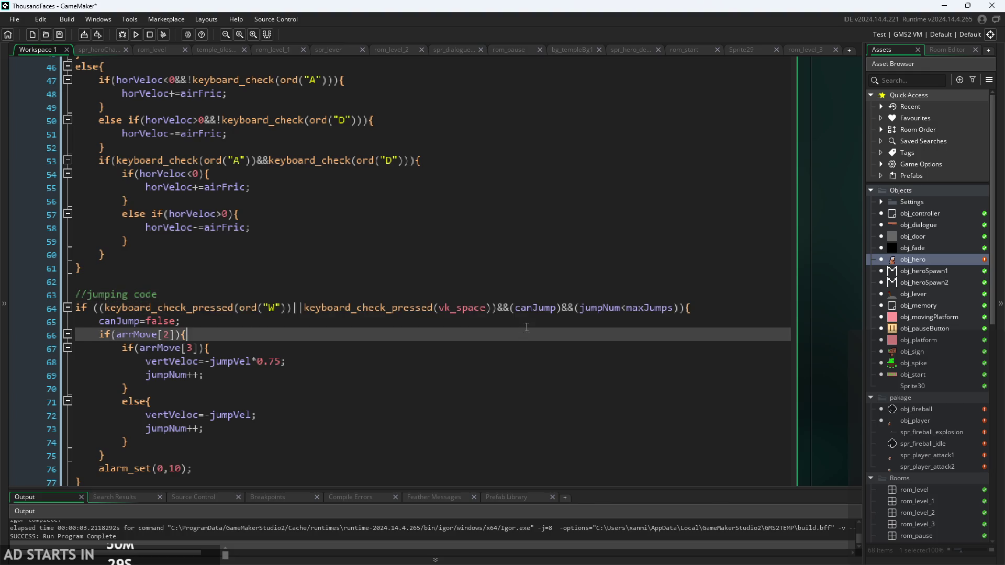
{"action": "left_click", "coordinate": [526, 327]}
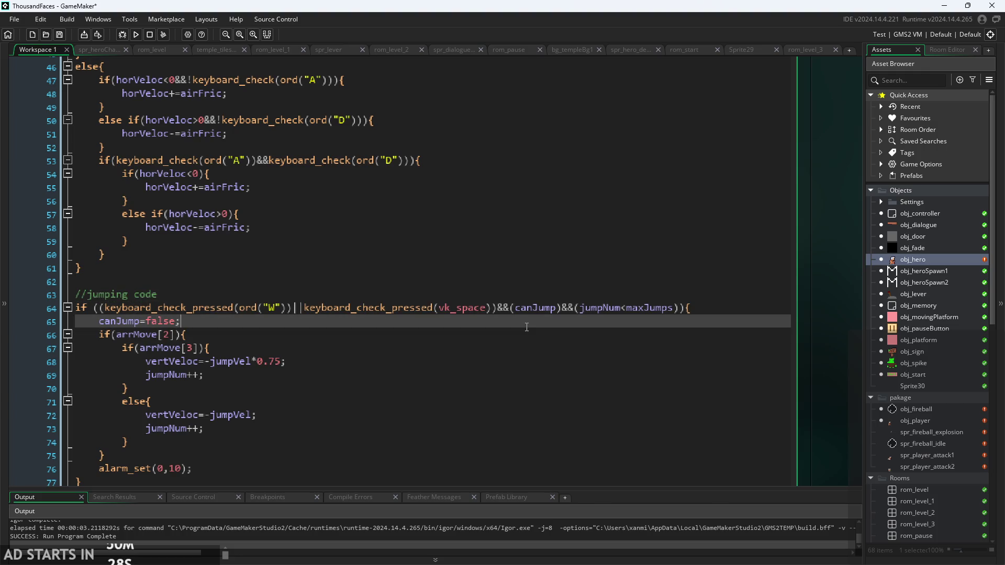
{"action": "left_click", "coordinate": [238, 335]}
{"action": "left_click", "coordinate": [241, 388]}
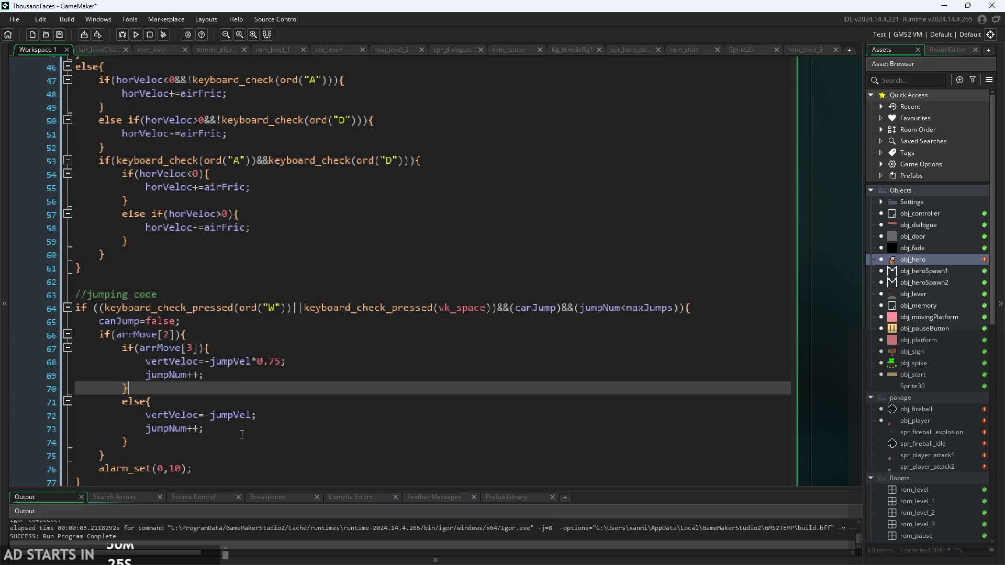
{"action": "left_click", "coordinate": [242, 434]}
{"action": "left_click", "coordinate": [244, 370]}
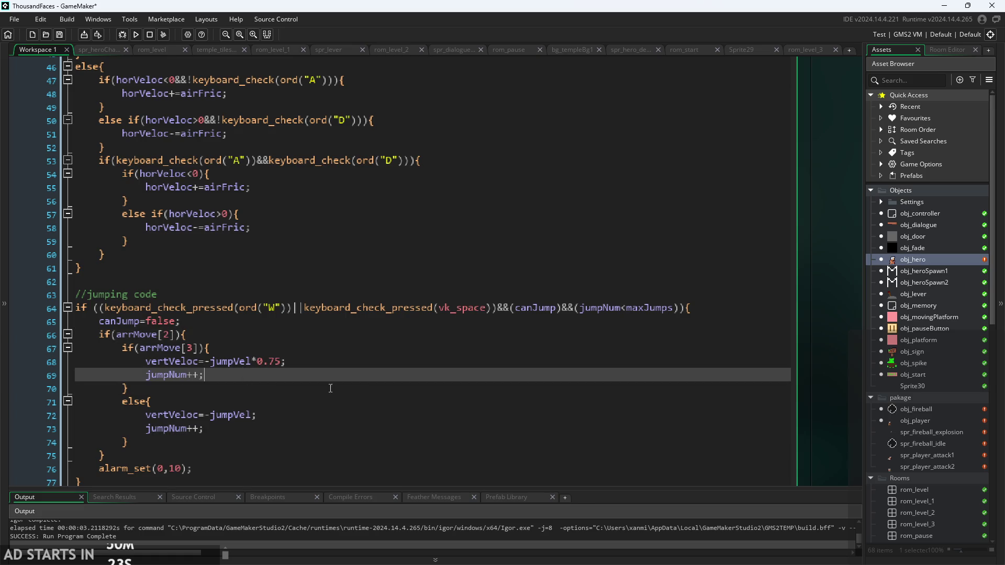
{"action": "left_click", "coordinate": [231, 388]}
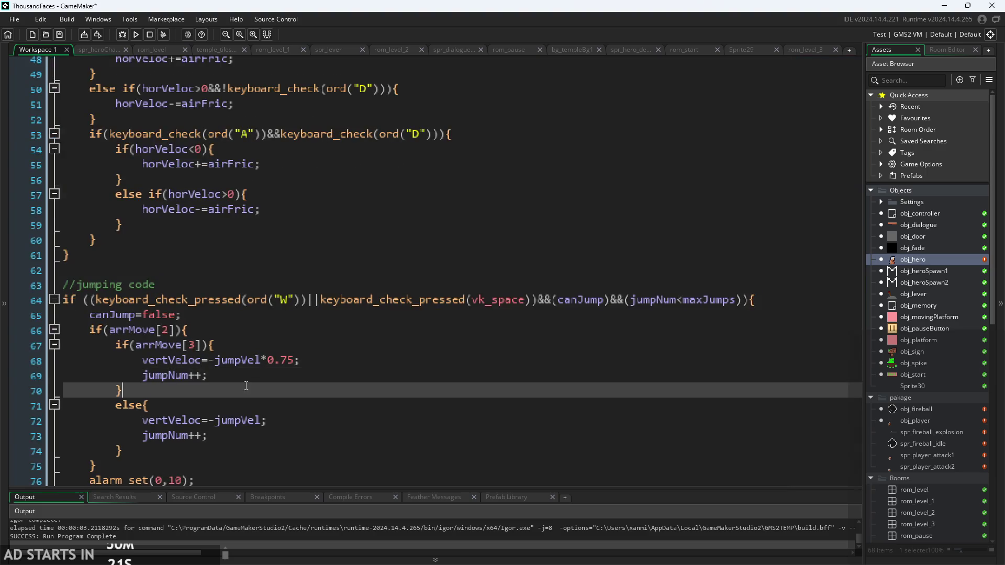
{"action": "scroll", "coordinate": [305, 344], "scroll_direction": "up", "scroll_amount": 2, "text": "ctrl"}
{"action": "scroll", "coordinate": [305, 343], "scroll_direction": "down", "scroll_amount": 1, "text": "ctrl"}
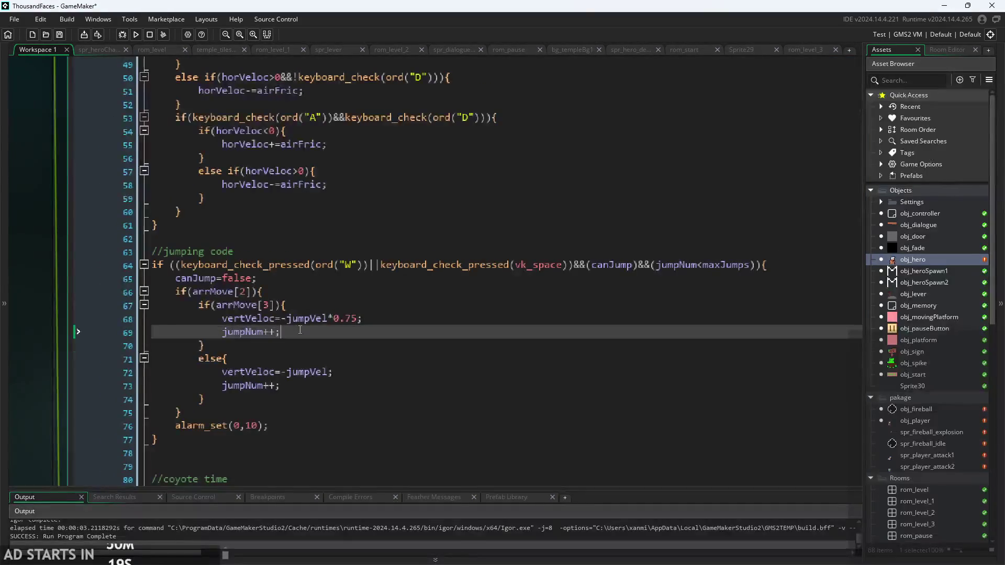
- Check the grounded branch's brackets and canJump=false line, then shrink the code text
{"action": "left_click", "coordinate": [310, 304]}
{"action": "left_click", "coordinate": [280, 309]}
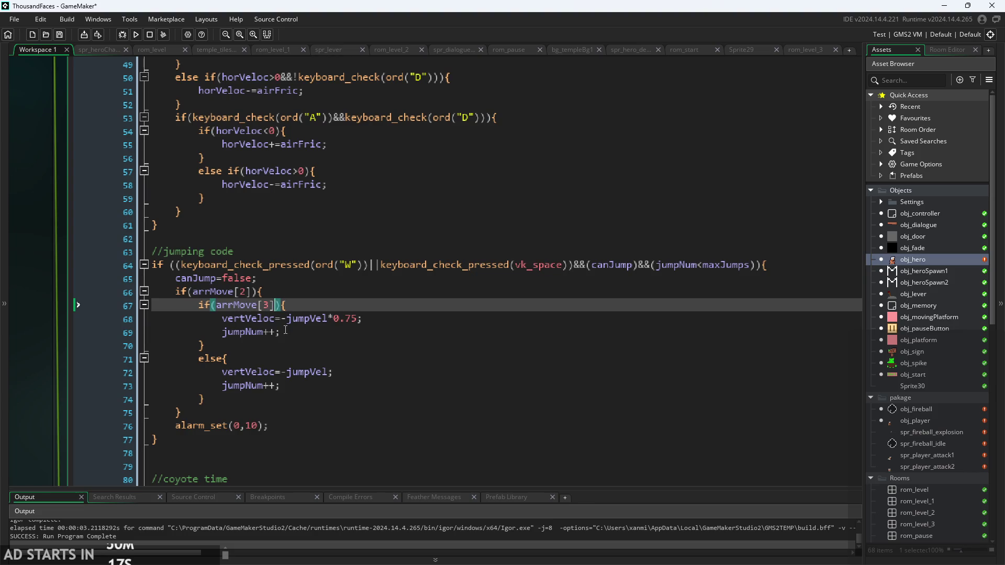
{"action": "key", "text": "Down"}
{"action": "key", "text": "Down"}
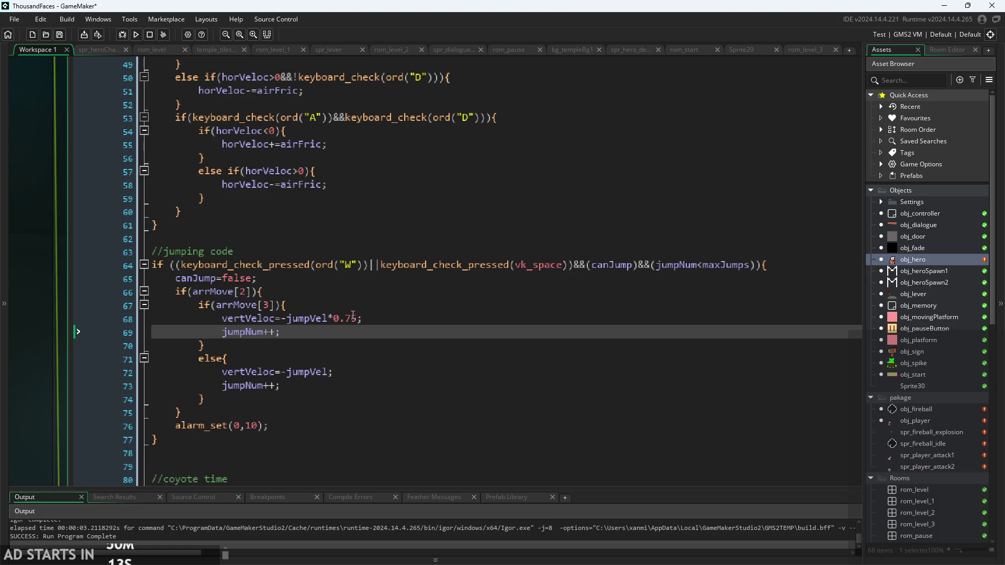
{"action": "left_click", "coordinate": [320, 302]}
{"action": "left_click", "coordinate": [314, 293]}
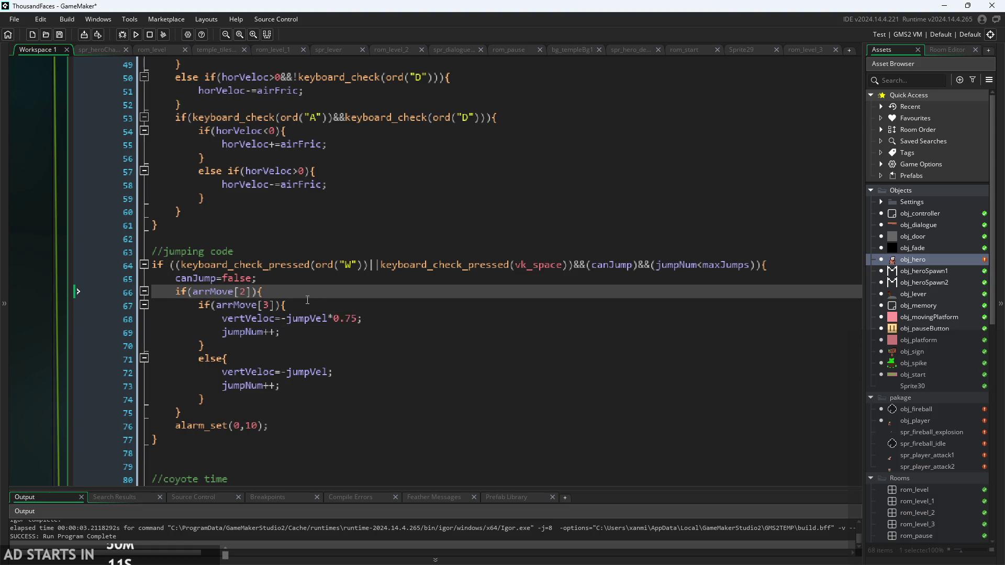
{"action": "left_click", "coordinate": [284, 279]}
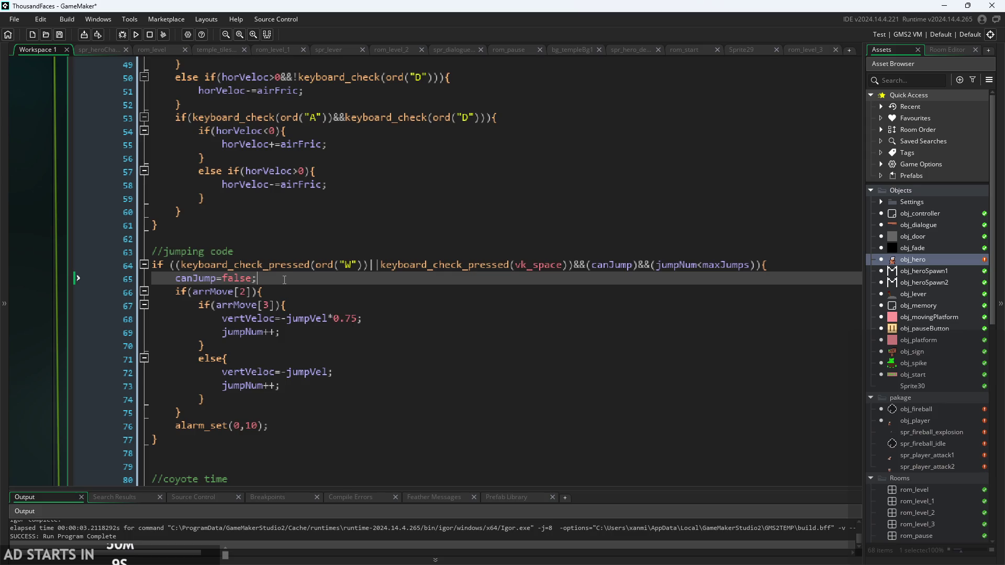
{"action": "left_click", "coordinate": [222, 281]}
{"action": "key", "text": "Down"}
{"action": "key", "text": "Down"}
{"action": "key", "text": "Down"}
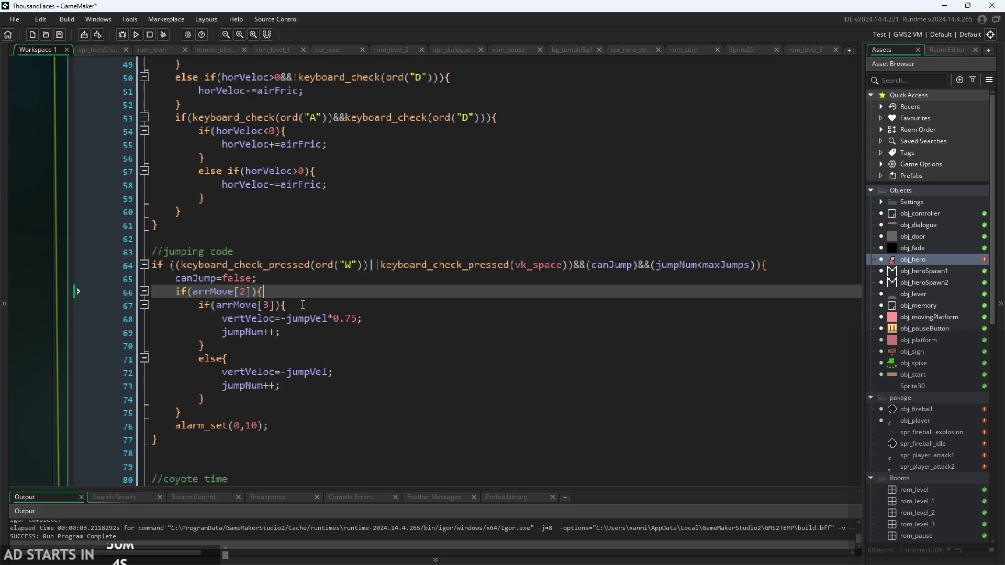
{"action": "key", "text": "Down"}
{"action": "key", "text": "Down"}
{"action": "key", "text": "Down"}
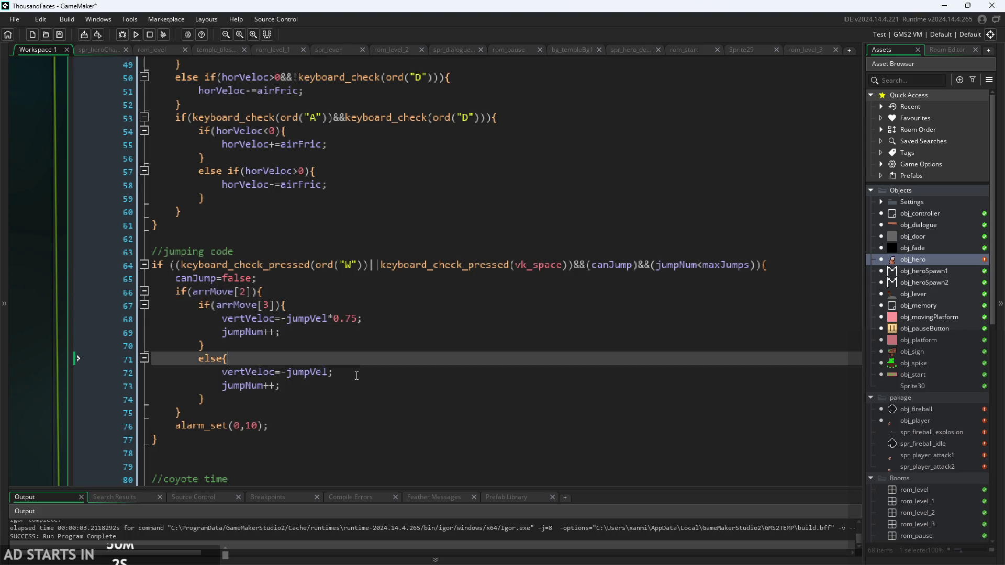
{"action": "key", "text": "ctrl+minus"}
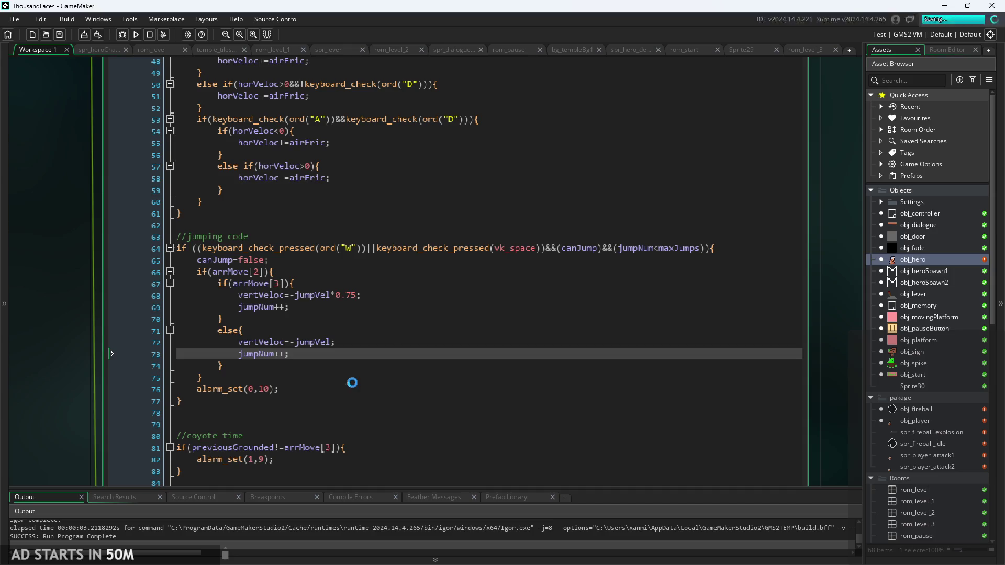
{"action": "key", "text": "ctrl+minus"}
- Bring obj_player's Create event code into view
{"action": "scroll", "coordinate": [674, 339], "scroll_direction": "down", "scroll_amount": 5, "text": "ctrl"}
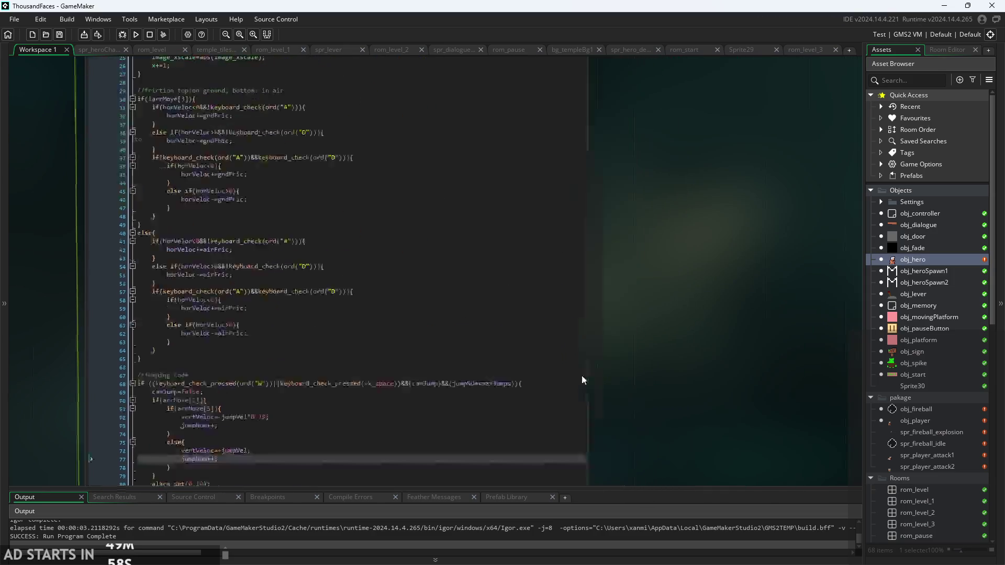
{"action": "scroll", "coordinate": [558, 340], "scroll_direction": "up", "scroll_amount": 5, "text": "ctrl"}
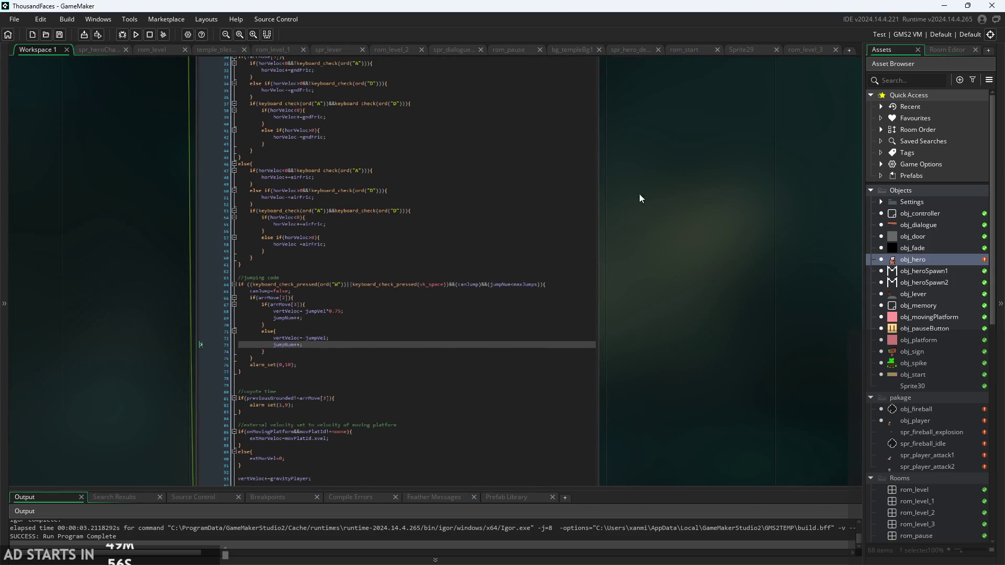
{"action": "mouse_move", "coordinate": [667, 329]}
{"action": "left_mouse_down"}
{"action": "mouse_move", "coordinate": [299, 439]}
{"action": "mouse_move", "coordinate": [231, 302]}
{"action": "mouse_move", "coordinate": [194, 374]}
{"action": "mouse_move", "coordinate": [262, 368]}
{"action": "left_mouse_up"}
{"action": "scroll", "coordinate": [262, 372], "scroll_direction": "up", "scroll_amount": 3, "text": "ctrl"}
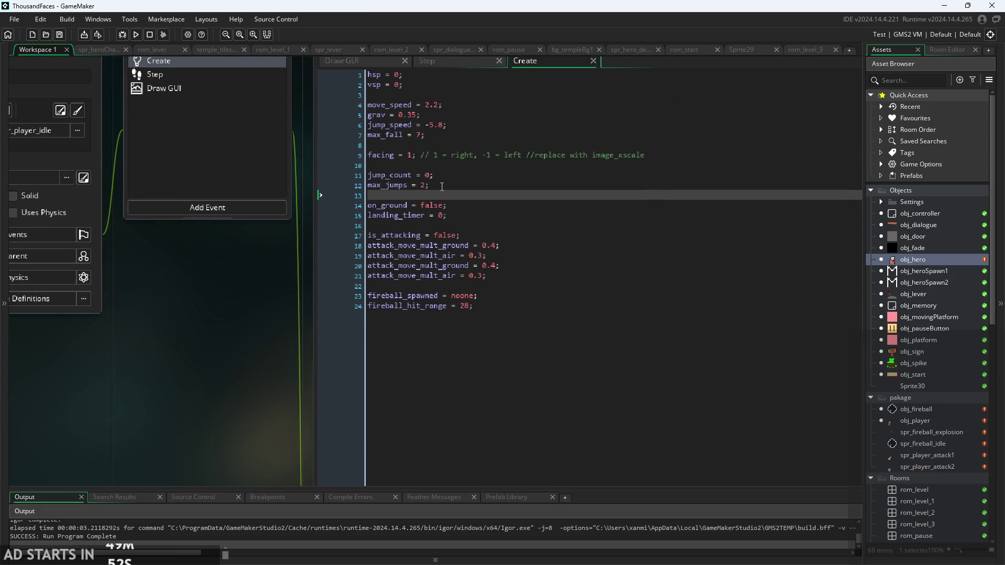
{"action": "left_click_drag", "start_coordinate": [264, 333], "coordinate": [339, 333]}
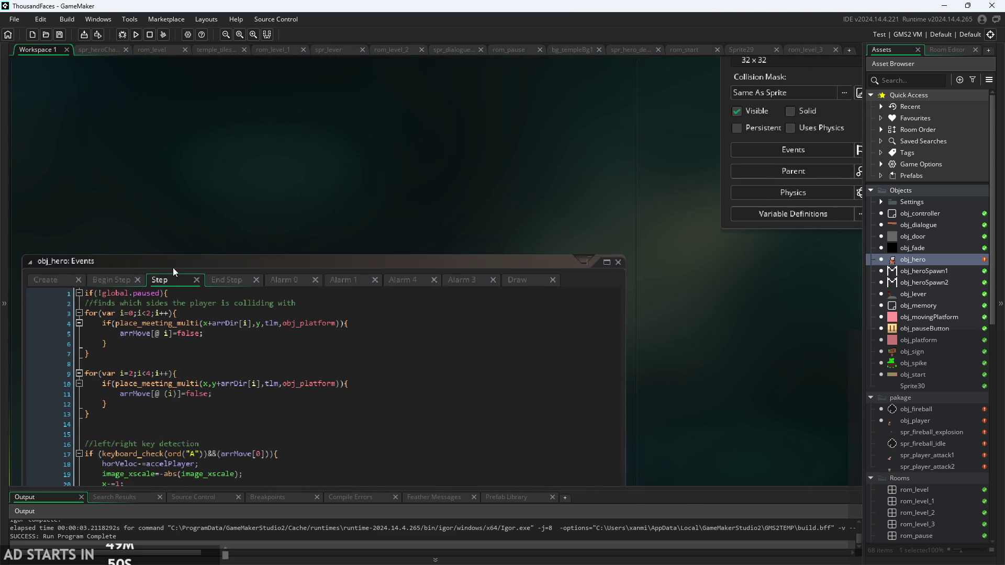
{"action": "left_click", "coordinate": [52, 283]}
{"action": "left_click_drag", "start_coordinate": [400, 186], "coordinate": [228, 243]}
{"action": "scroll", "coordinate": [141, 356], "scroll_direction": "up", "scroll_amount": 2, "text": "ctrl"}
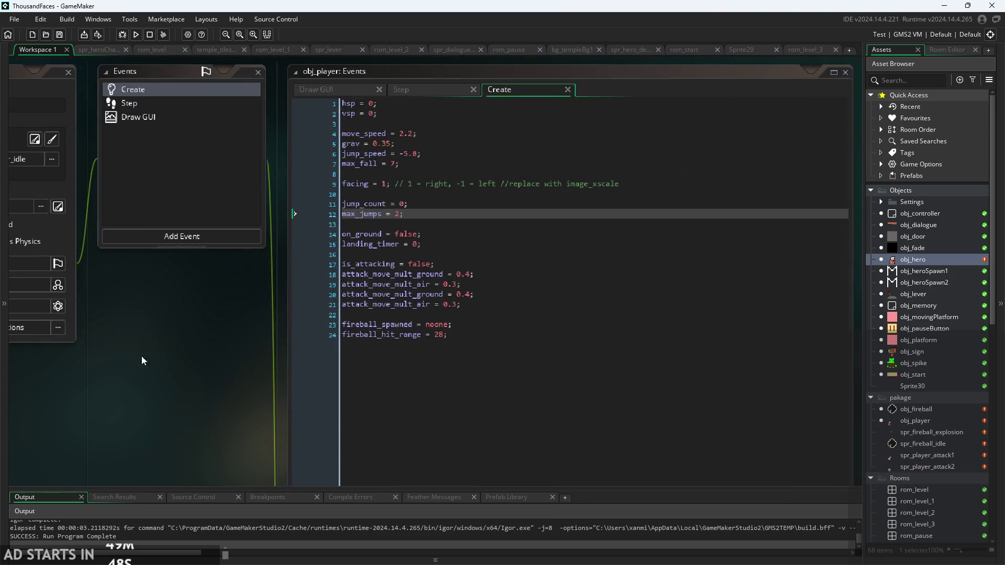
- Add the comment //arrMove[3] after on_ground = false on line 14
{"action": "left_click", "coordinate": [490, 222]}
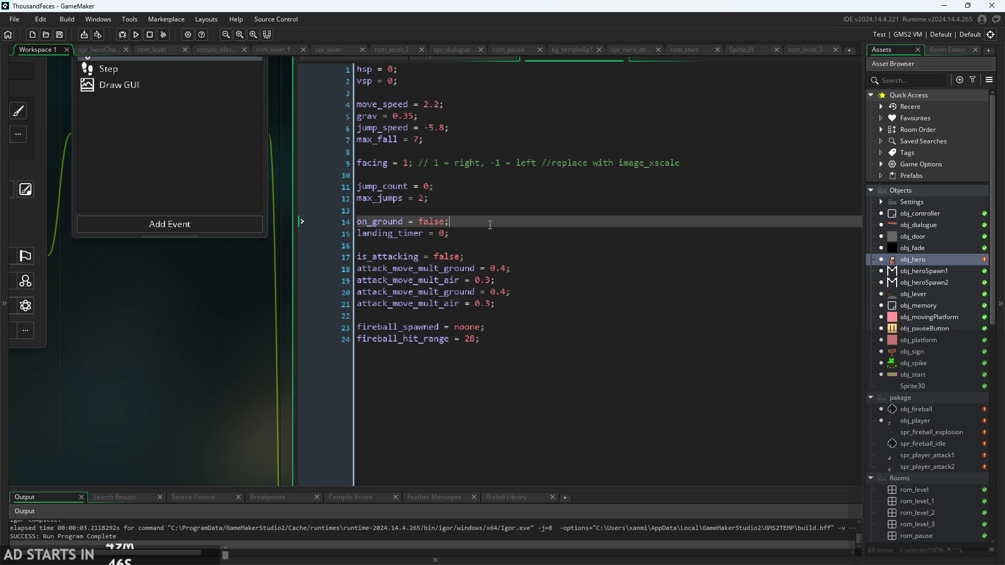
{"action": "type", "text": "//ar[3"}
{"action": "type", "text": "]"}
{"action": "type", "text": "rMove"}
{"action": "left_click", "coordinate": [521, 238]}
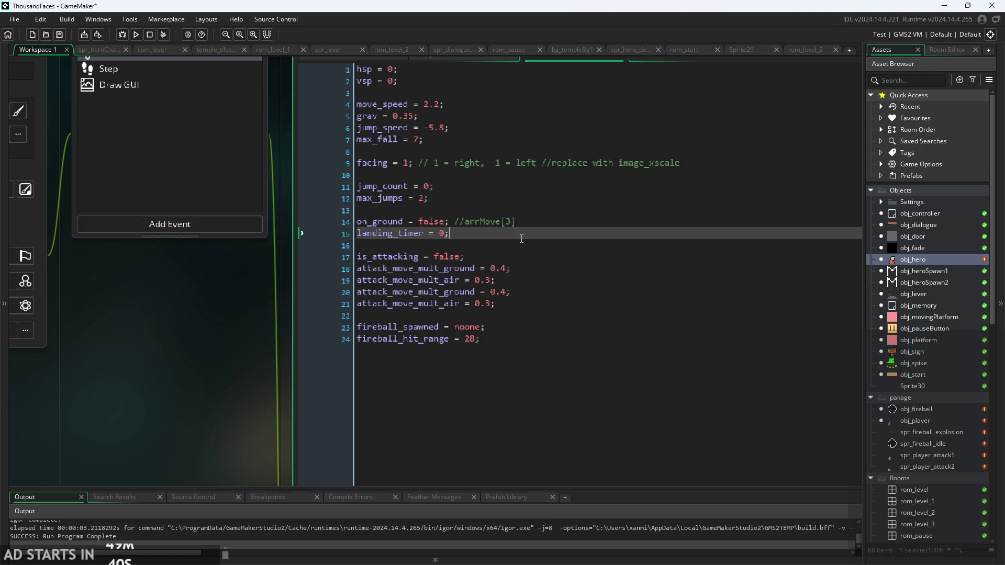
{"action": "scroll", "coordinate": [233, 351], "scroll_direction": "down", "scroll_amount": 2, "text": "ctrl"}
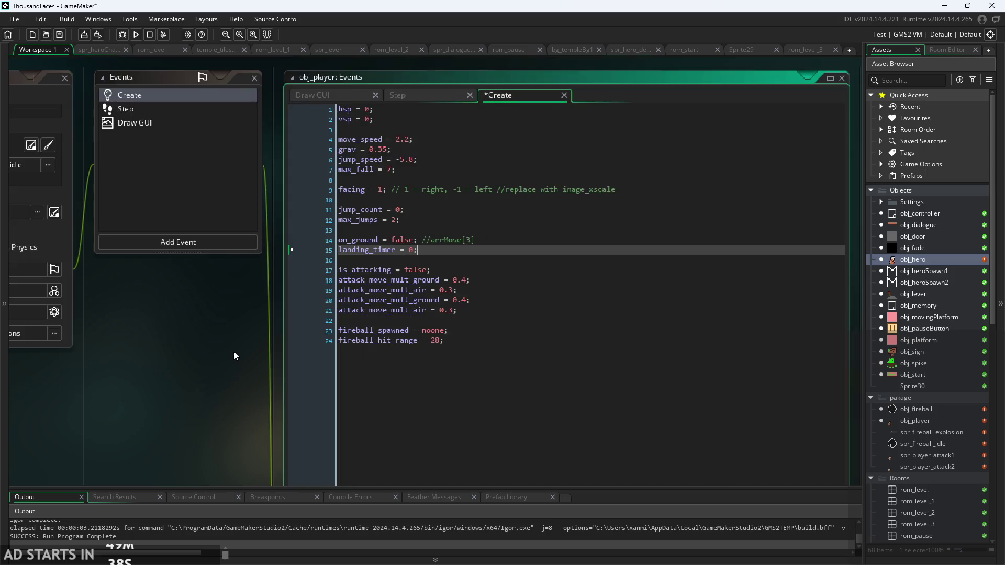
- Switch to obj_player's Step event and scroll through it to the on_ground check
{"action": "left_click", "coordinate": [442, 122]}
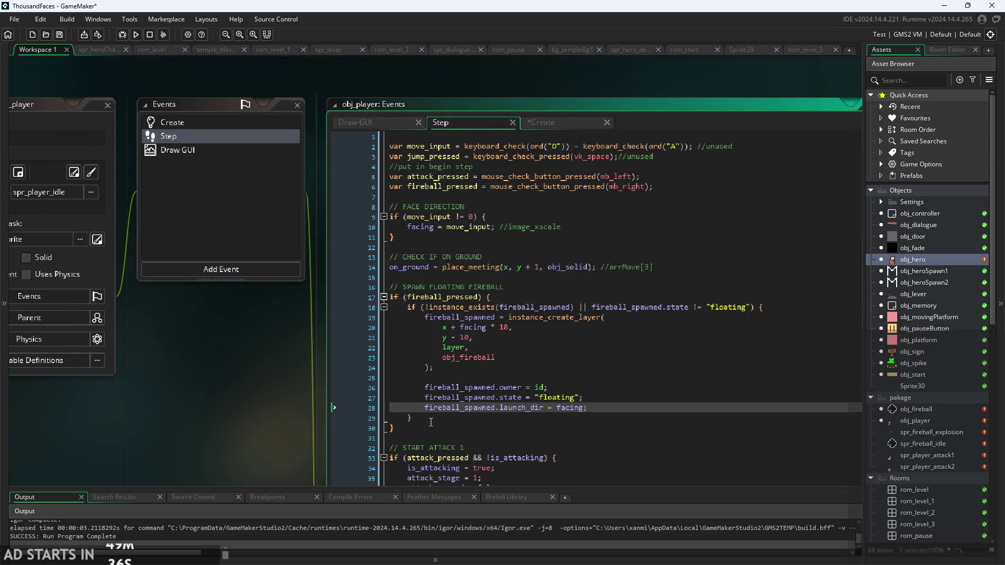
{"action": "scroll", "coordinate": [213, 303], "scroll_direction": "down", "scroll_amount": 3}
{"action": "scroll", "coordinate": [448, 350], "scroll_direction": "down", "scroll_amount": 2}
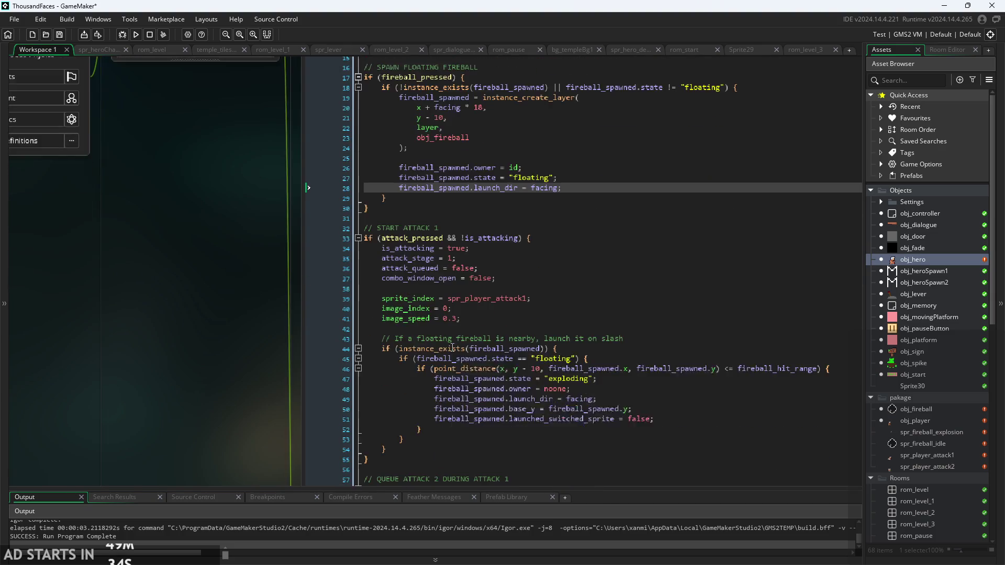
{"action": "scroll", "coordinate": [443, 277], "scroll_direction": "down", "scroll_amount": 2}
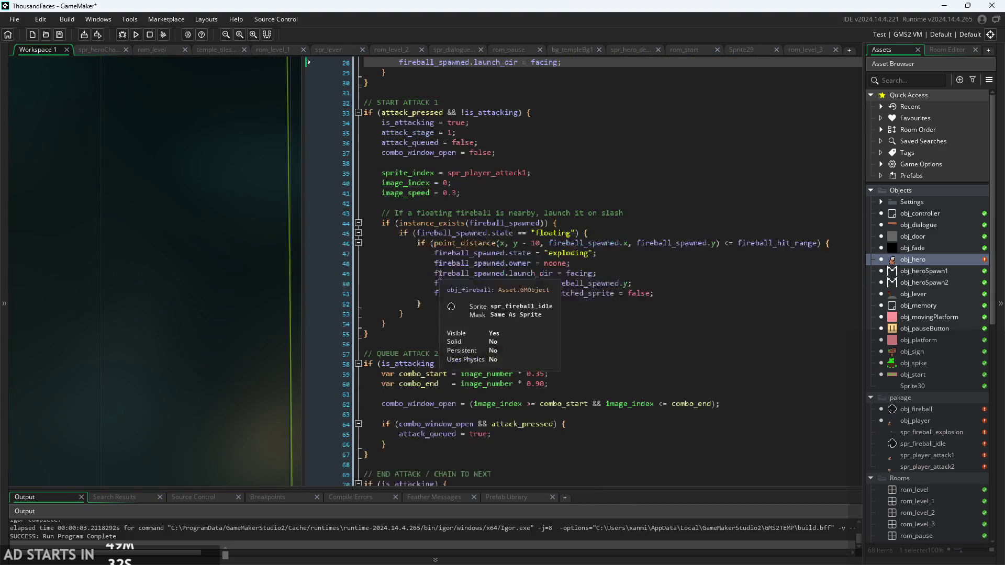
{"action": "scroll", "coordinate": [497, 288], "scroll_direction": "down", "scroll_amount": 1}
{"action": "scroll", "coordinate": [556, 299], "scroll_direction": "up", "scroll_amount": 3}
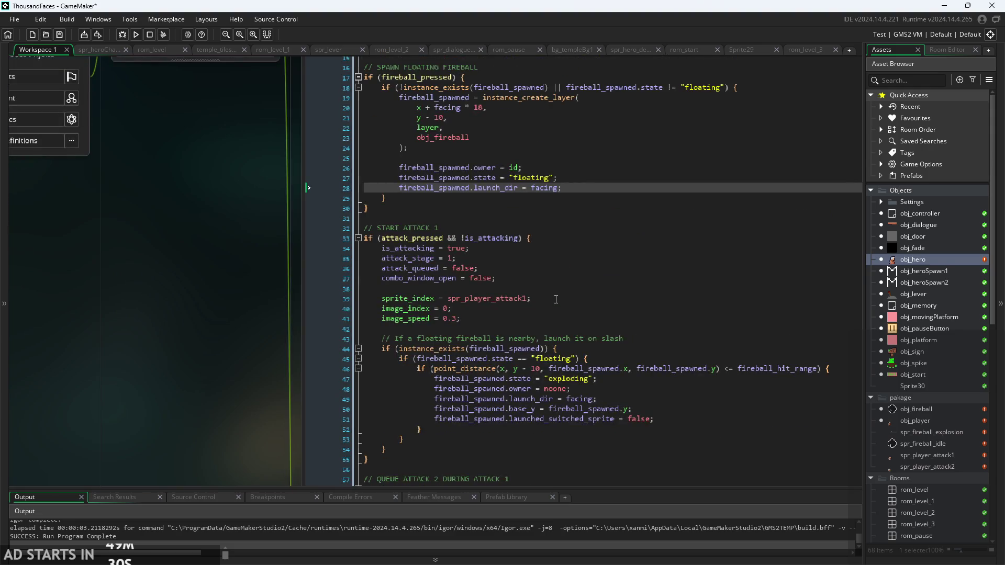
{"action": "scroll", "coordinate": [556, 299], "scroll_direction": "up", "scroll_amount": 2}
{"action": "left_click", "coordinate": [590, 271]}
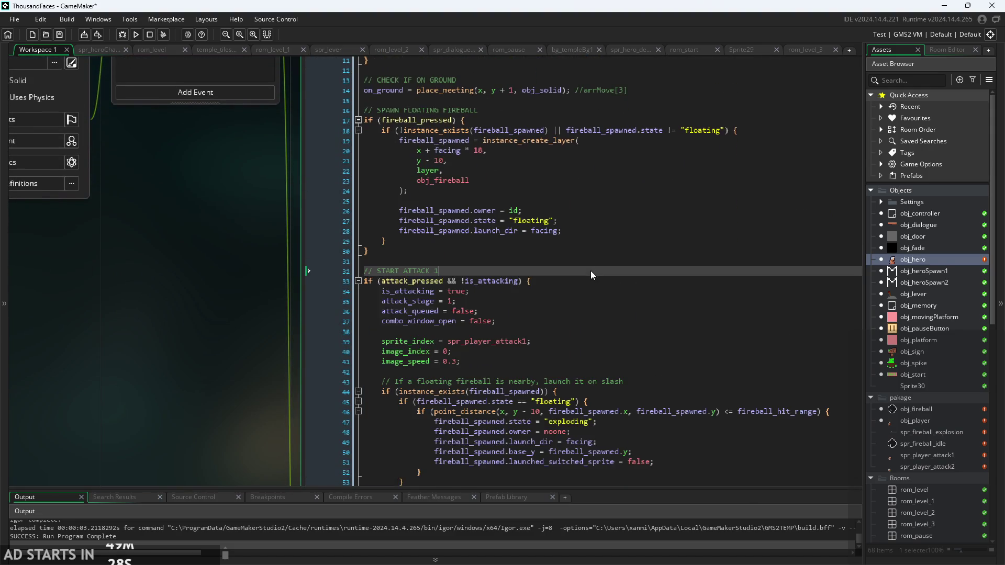
{"action": "scroll", "coordinate": [245, 306], "scroll_direction": "down", "scroll_amount": 2}
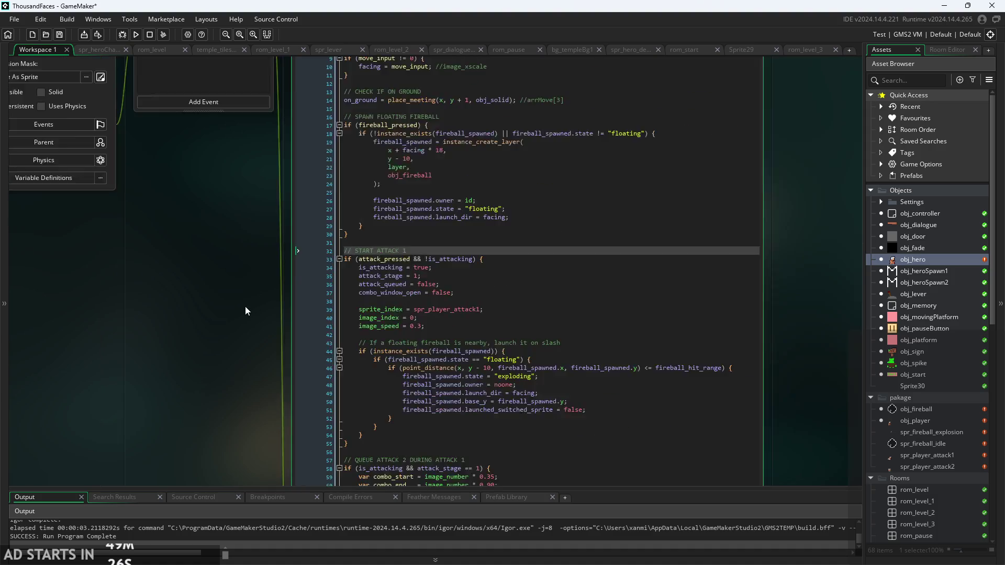
{"action": "scroll", "coordinate": [218, 333], "scroll_direction": "up", "scroll_amount": 2}
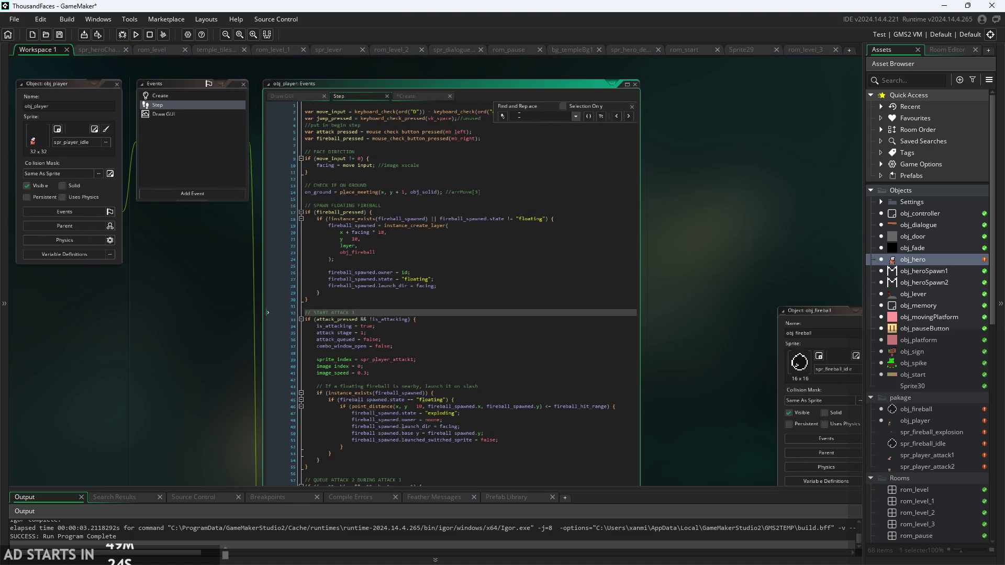
- Search 'landing', jump to its Create match, glance at Draw GUI, then return to Step
{"action": "type", "text": "landing"}
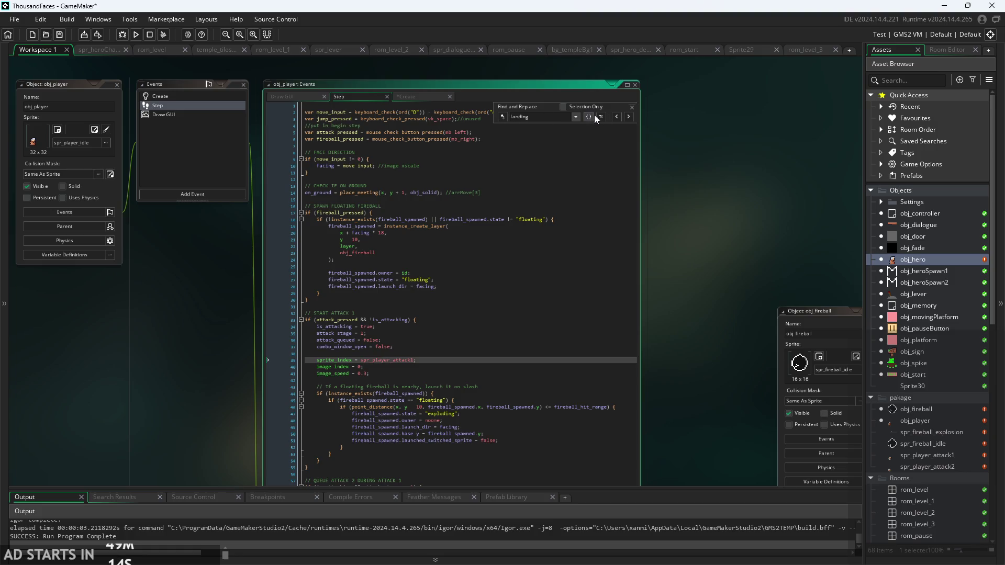
{"action": "left_click", "coordinate": [628, 120]}
{"action": "left_click", "coordinate": [274, 96]}
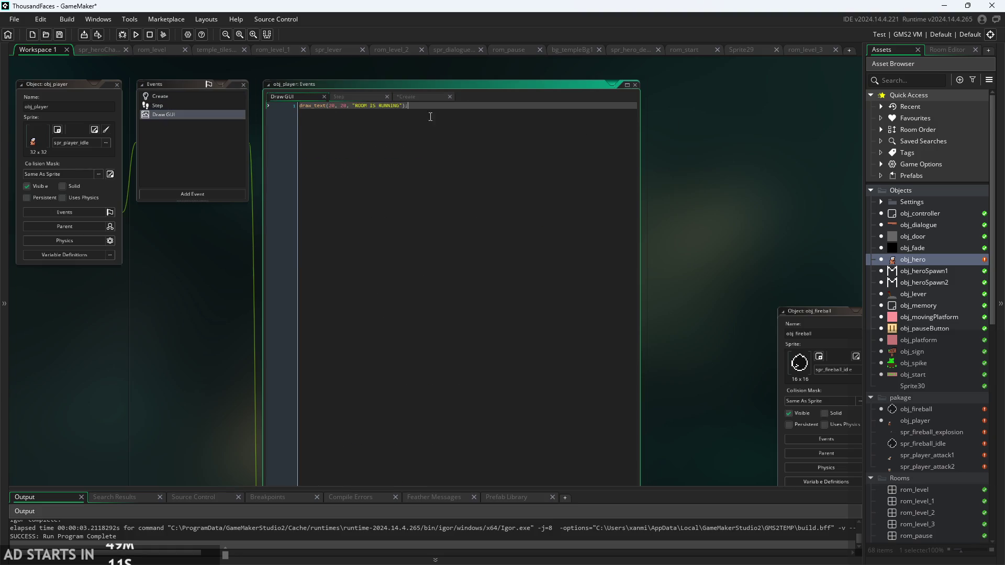
{"action": "left_click", "coordinate": [401, 98]}
{"action": "scroll", "coordinate": [446, 242], "scroll_direction": "up", "scroll_amount": 2}
{"action": "scroll", "coordinate": [446, 242], "scroll_direction": "down", "scroll_amount": 15}
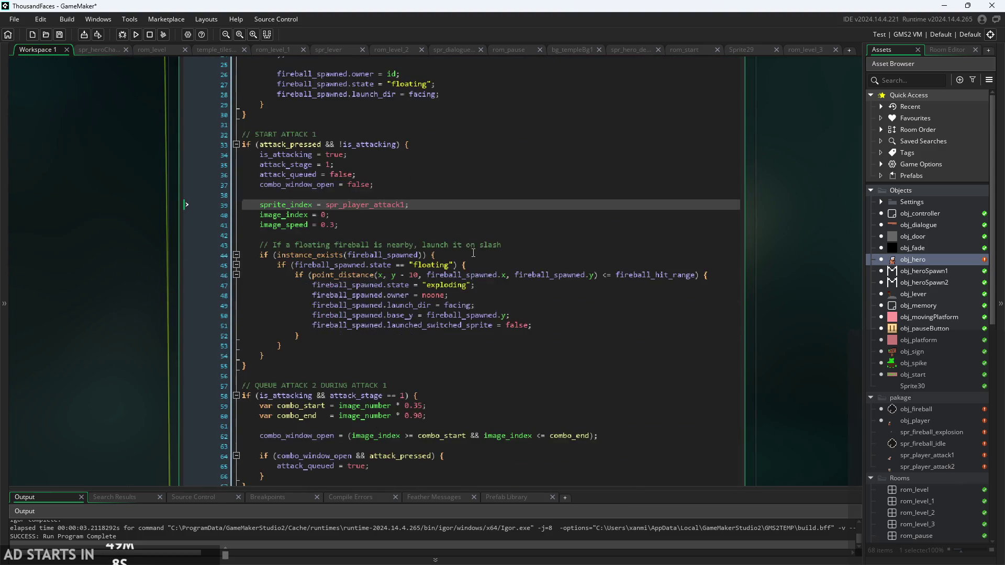
{"action": "scroll", "coordinate": [474, 257], "scroll_direction": "down", "scroll_amount": 5}
{"action": "scroll", "coordinate": [492, 379], "scroll_direction": "down", "scroll_amount": 3}
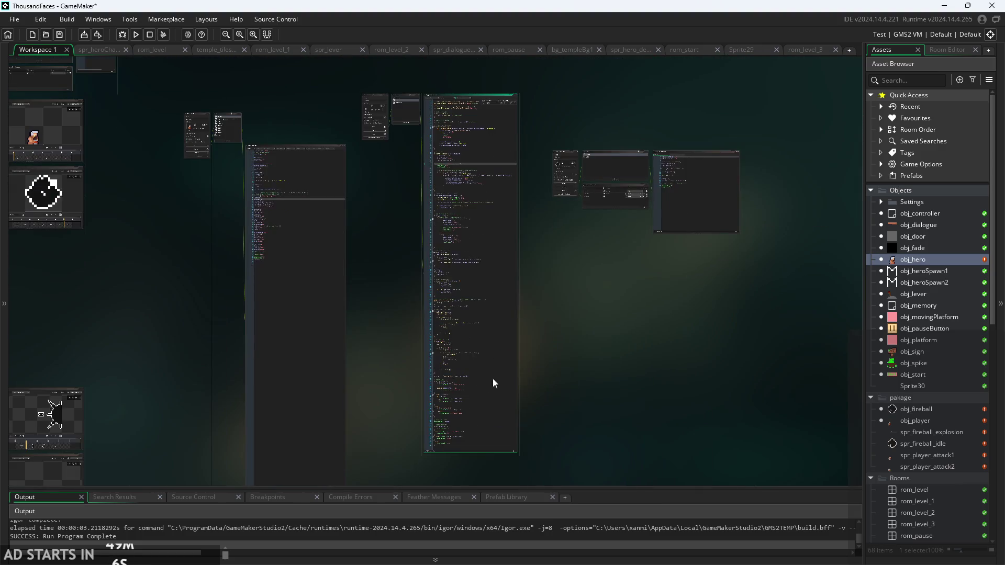
{"action": "scroll", "coordinate": [482, 424], "scroll_direction": "up", "scroll_amount": 4}
{"action": "scroll", "coordinate": [506, 337], "scroll_direction": "up", "scroll_amount": 5}
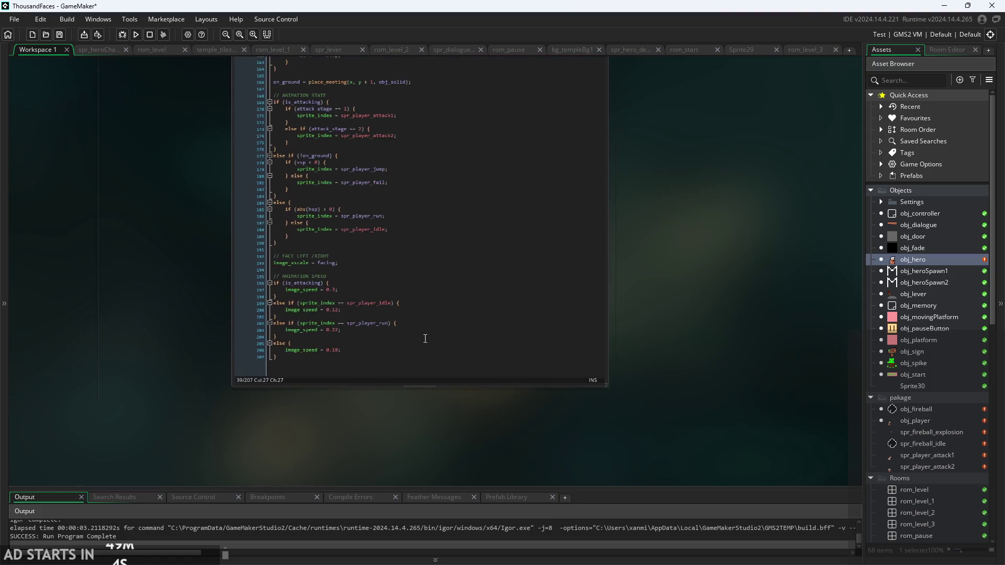
{"action": "scroll", "coordinate": [81, 269], "scroll_direction": "up", "scroll_amount": 15}
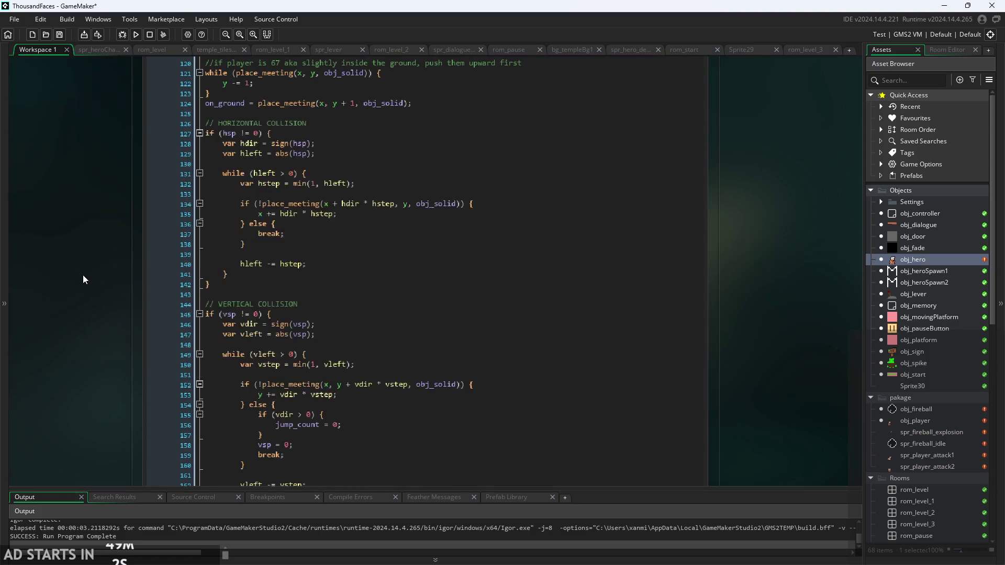
{"action": "scroll", "coordinate": [94, 290], "scroll_direction": "up", "scroll_amount": 4}
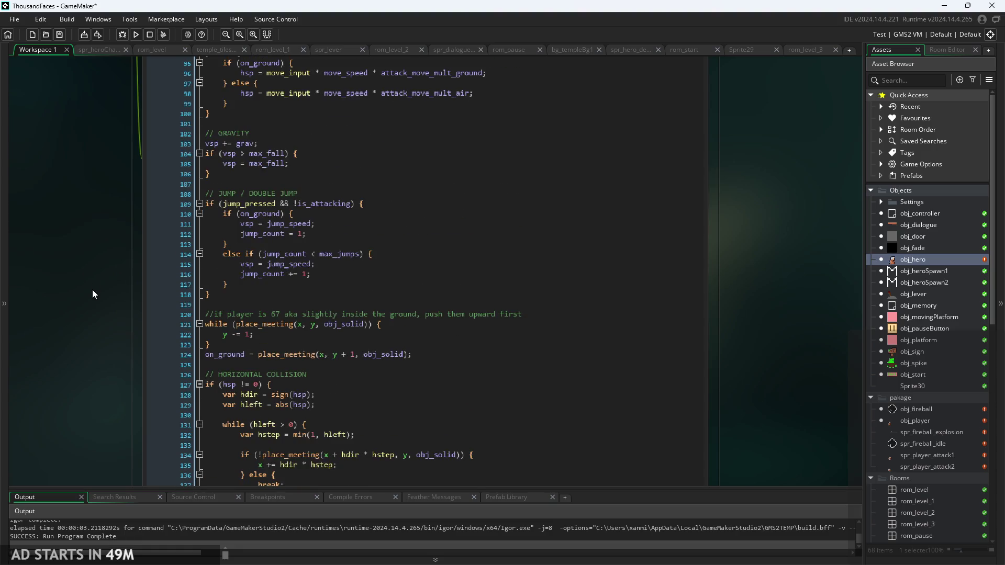
{"action": "scroll", "coordinate": [199, 307], "scroll_direction": "up", "scroll_amount": 8}
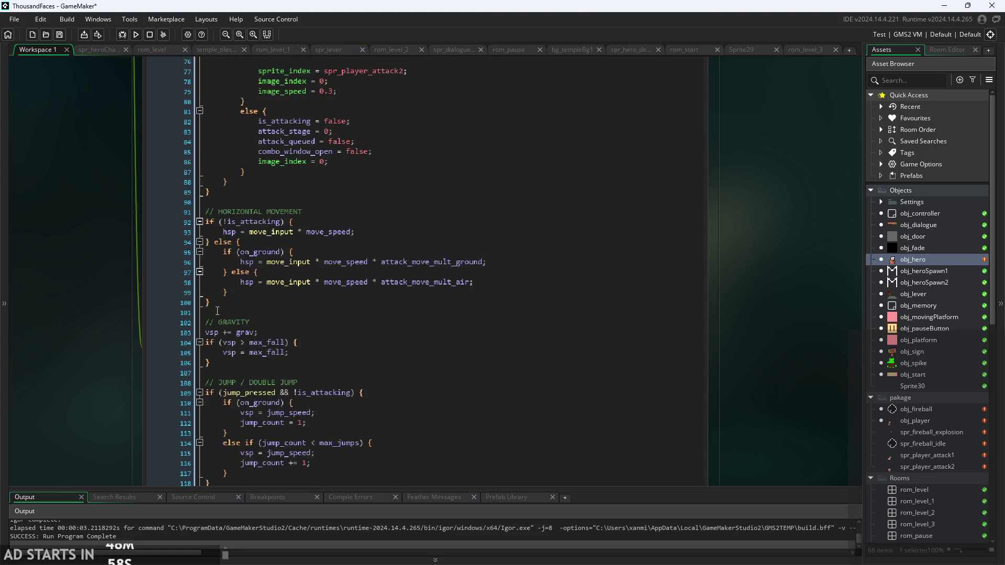
{"action": "scroll", "coordinate": [217, 311], "scroll_direction": "up", "scroll_amount": 2}
{"action": "left_click", "coordinate": [314, 352]}
{"action": "scroll", "coordinate": [314, 352], "scroll_direction": "up", "scroll_amount": 1}
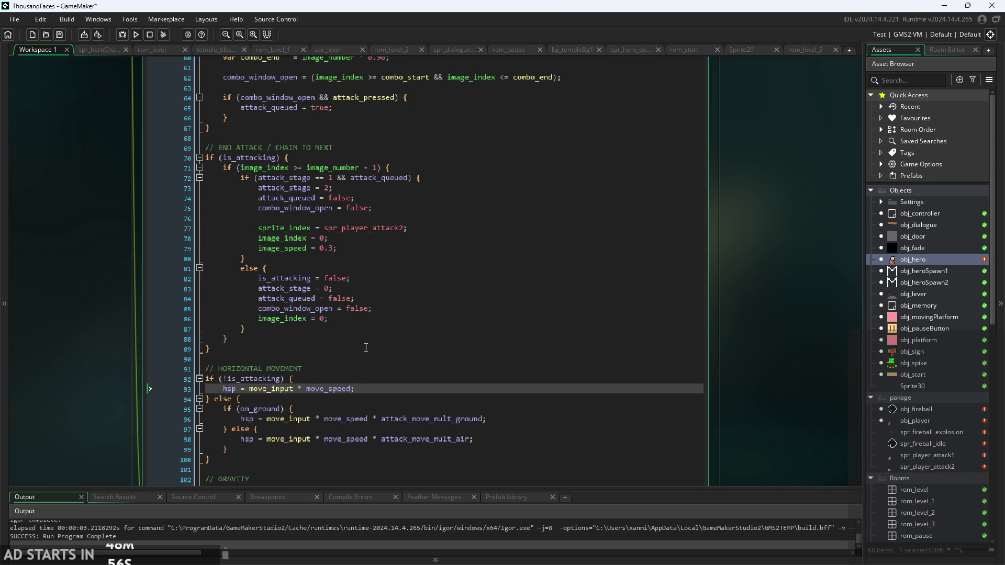
{"action": "left_click", "coordinate": [365, 347]}
{"action": "scroll", "coordinate": [366, 347], "scroll_direction": "up", "scroll_amount": 10}
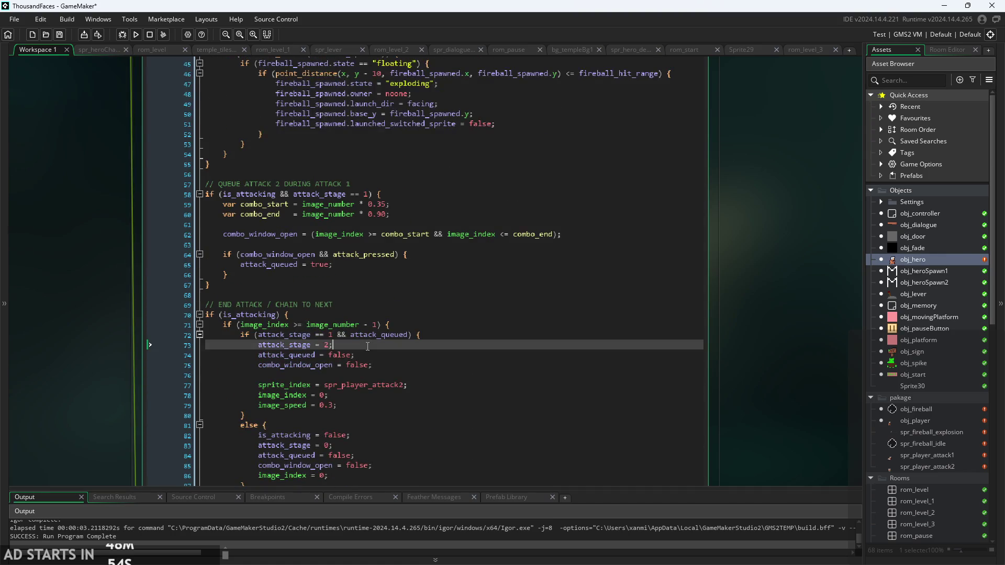
{"action": "left_click", "coordinate": [367, 346]}
{"action": "scroll", "coordinate": [367, 345], "scroll_direction": "up", "scroll_amount": 3}
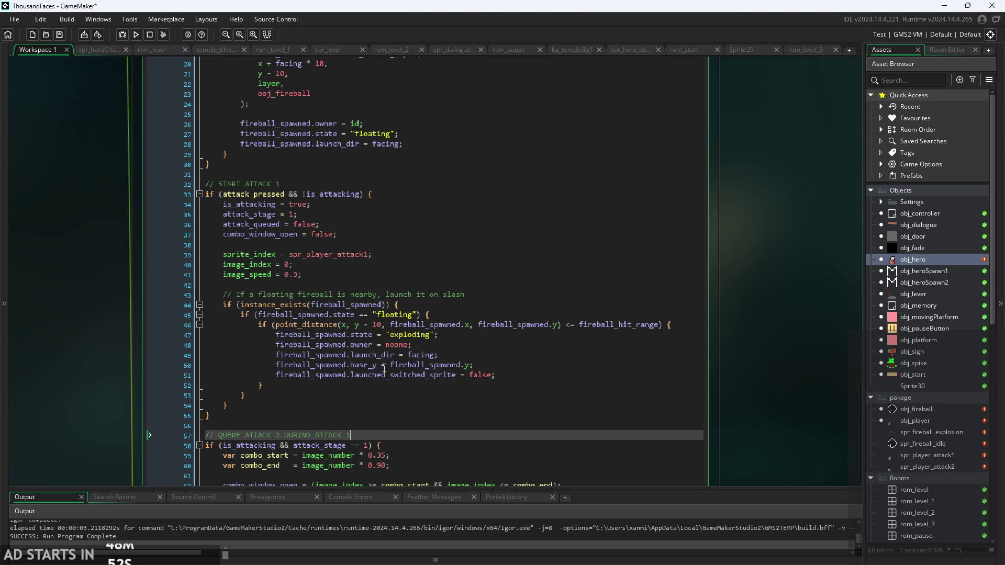
{"action": "left_click", "coordinate": [498, 365]}
{"action": "scroll", "coordinate": [497, 365], "scroll_direction": "up", "scroll_amount": 6}
{"action": "key", "text": "ctrl+f"}
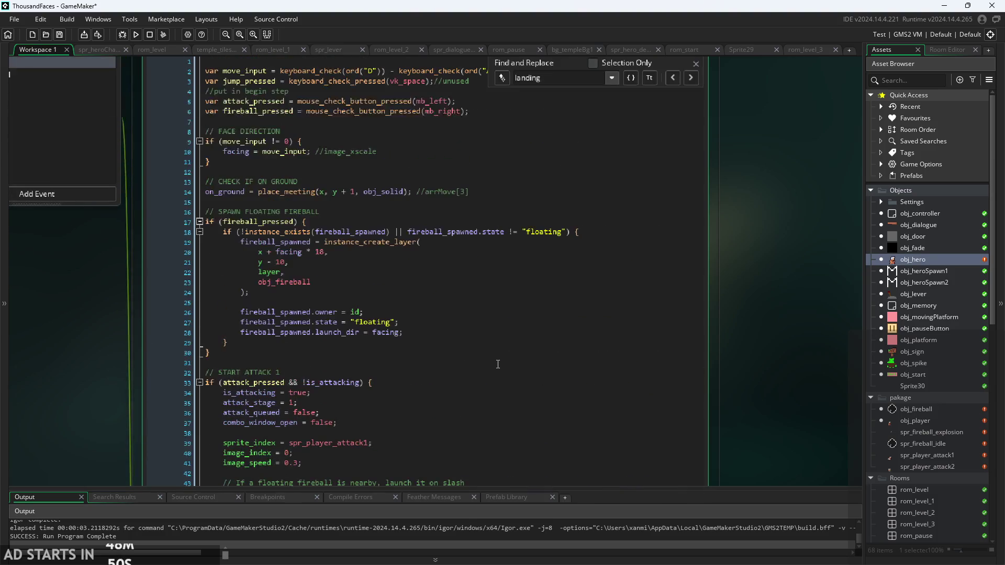
{"action": "left_click", "coordinate": [498, 363]}
{"action": "scroll", "coordinate": [497, 363], "scroll_direction": "up", "scroll_amount": 2}
{"action": "left_click", "coordinate": [498, 365]}
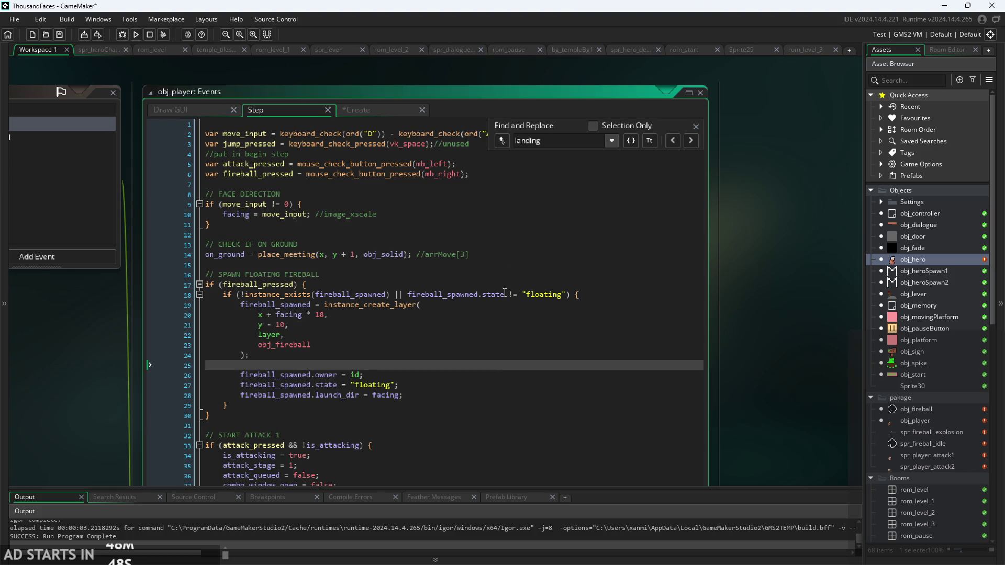
{"action": "left_click", "coordinate": [417, 305]}
{"action": "scroll", "coordinate": [416, 284], "scroll_direction": "down", "scroll_amount": 8}
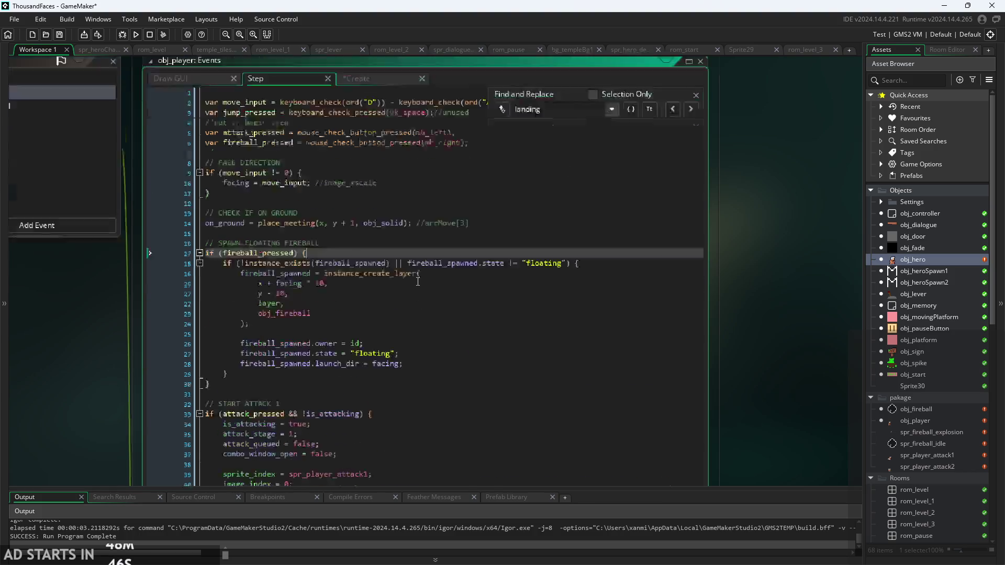
{"action": "scroll", "coordinate": [416, 283], "scroll_direction": "down", "scroll_amount": 5}
{"action": "left_click", "coordinate": [416, 287]}
{"action": "left_click", "coordinate": [388, 223]}
{"action": "scroll", "coordinate": [389, 211], "scroll_direction": "down", "scroll_amount": 3}
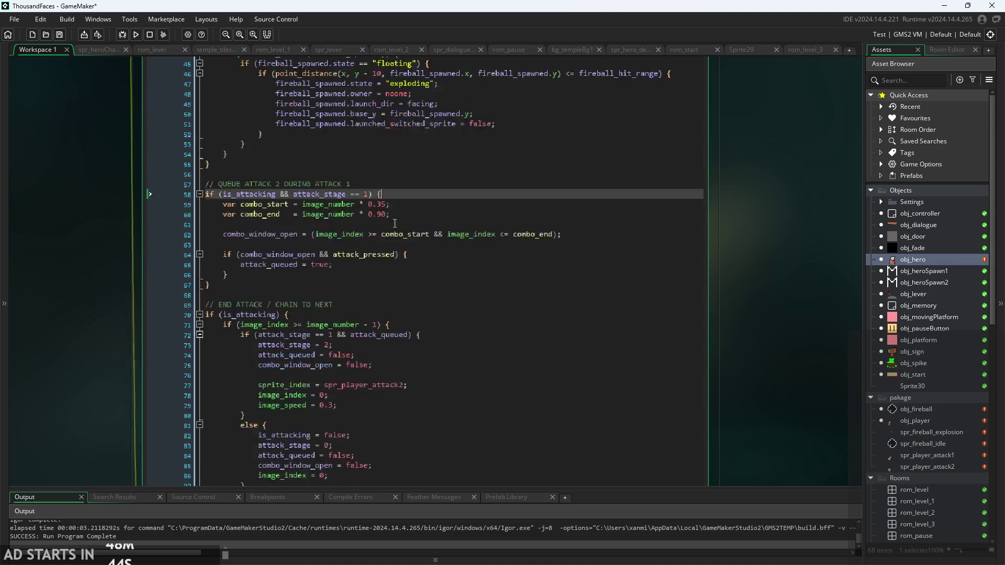
{"action": "left_click", "coordinate": [389, 211]}
{"action": "scroll", "coordinate": [386, 207], "scroll_direction": "down", "scroll_amount": 5}
{"action": "left_click", "coordinate": [363, 268]}
{"action": "left_click", "coordinate": [362, 285]}
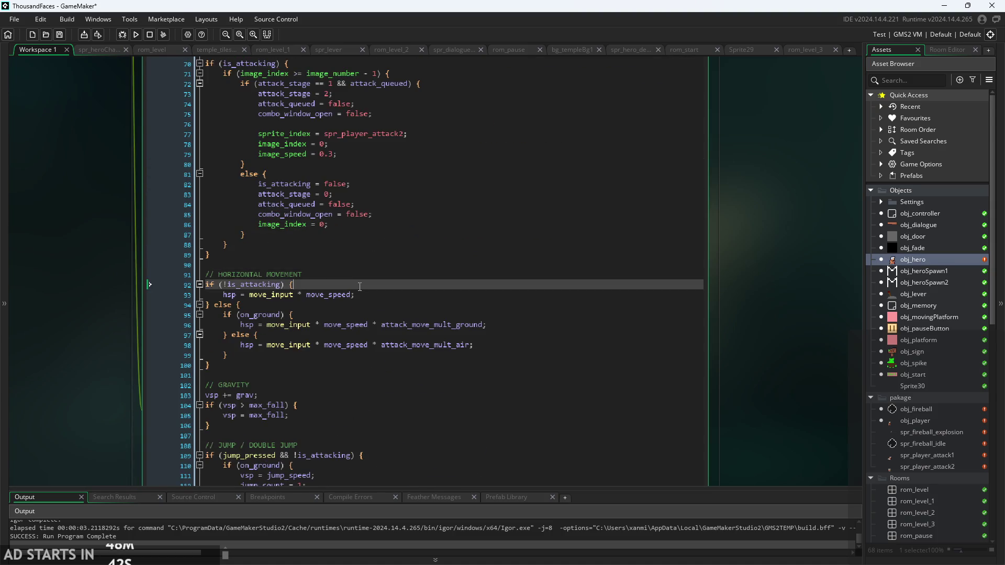
{"action": "scroll", "coordinate": [361, 262], "scroll_direction": "down", "scroll_amount": 7}
{"action": "left_click", "coordinate": [348, 235]}
{"action": "scroll", "coordinate": [297, 260], "scroll_direction": "up", "scroll_amount": 3}
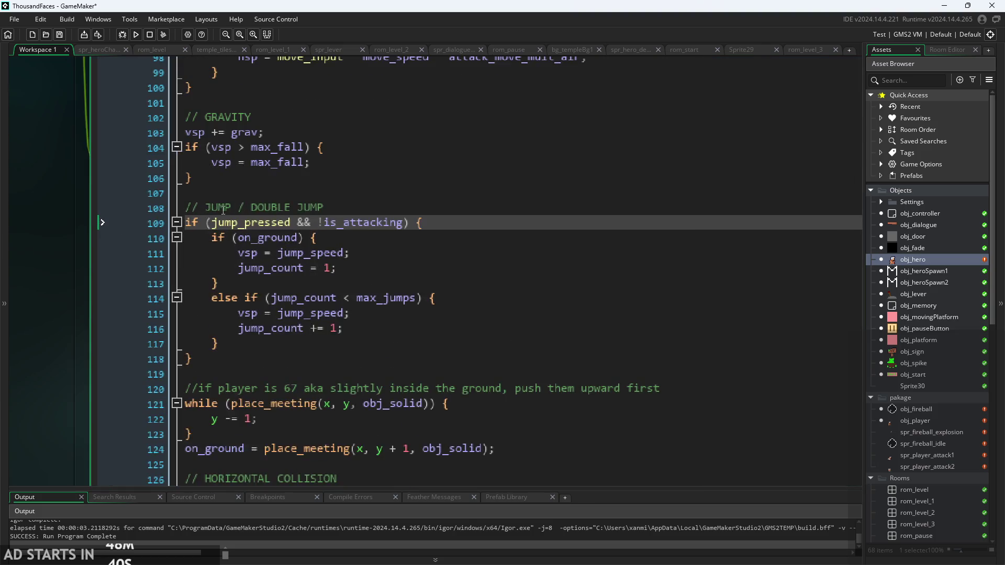
{"action": "left_click", "coordinate": [225, 222]}
{"action": "left_click", "coordinate": [361, 238]}
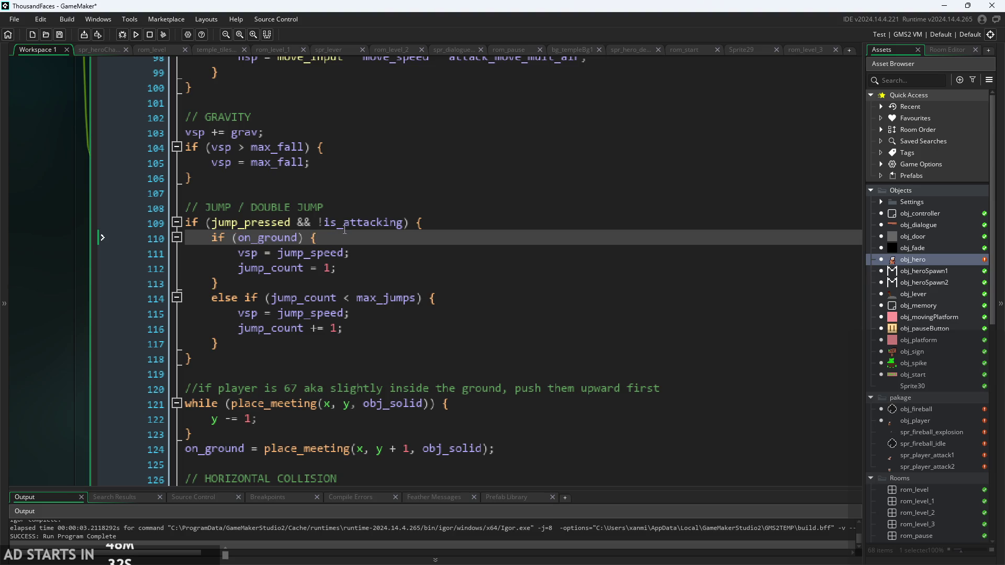
{"action": "left_click", "coordinate": [361, 253]}
{"action": "left_click", "coordinate": [360, 283]}
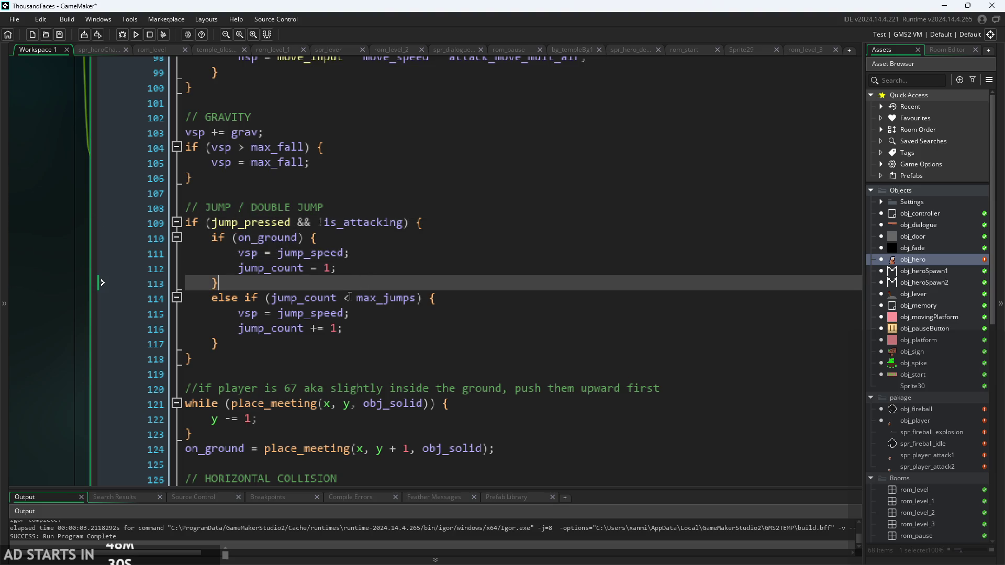
{"action": "scroll", "coordinate": [185, 260], "scroll_direction": "down", "scroll_amount": 3, "text": "ctrl"}
{"action": "scroll", "coordinate": [106, 341], "scroll_direction": "down", "scroll_amount": 3, "text": "ctrl"}
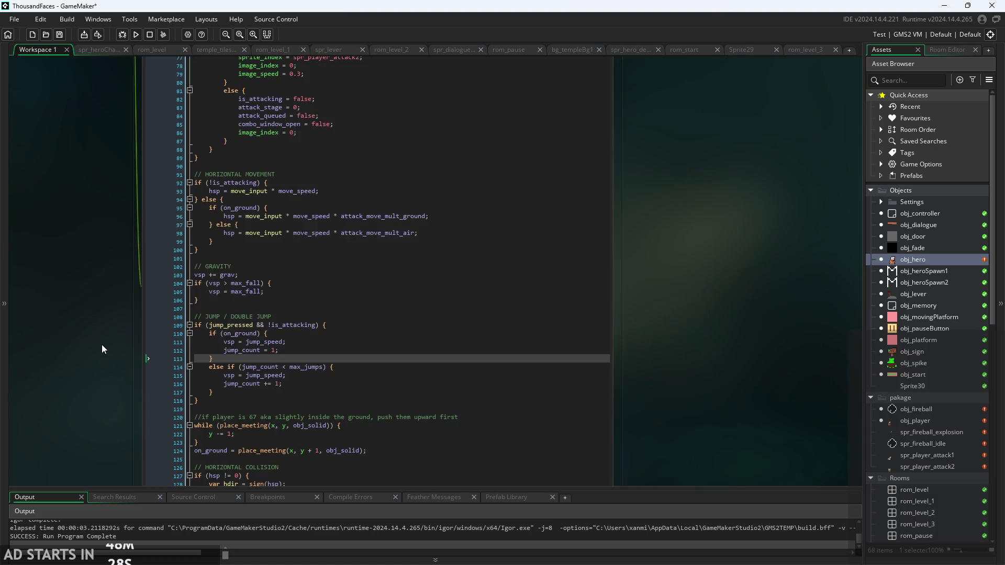
{"action": "mouse_move", "coordinate": [106, 359]}
{"action": "left_mouse_down"}
{"action": "mouse_move", "coordinate": [139, 344]}
{"action": "mouse_move", "coordinate": [129, 351]}
{"action": "left_mouse_up"}
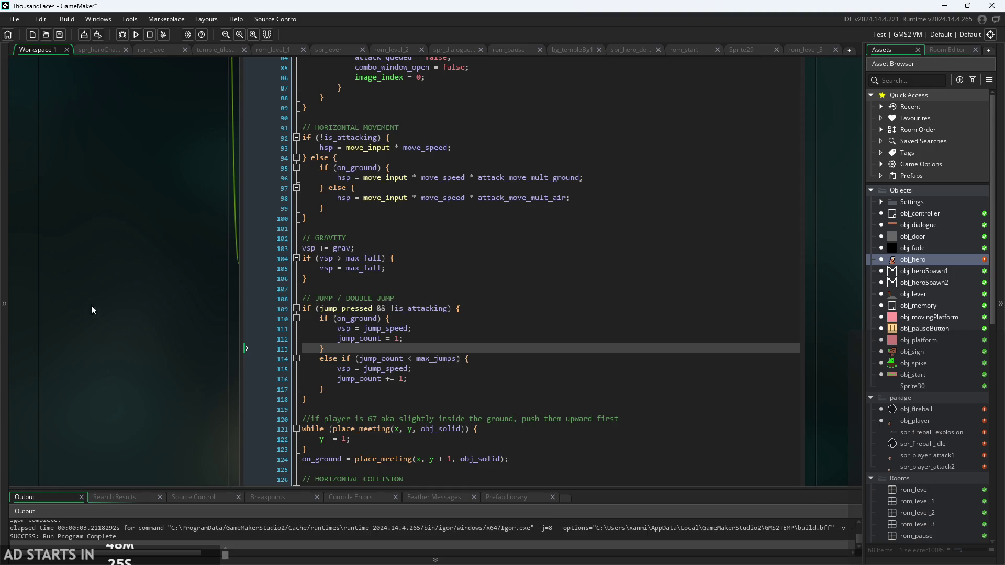
{"action": "scroll", "coordinate": [122, 320], "scroll_direction": "up", "scroll_amount": 5, "text": "ctrl"}
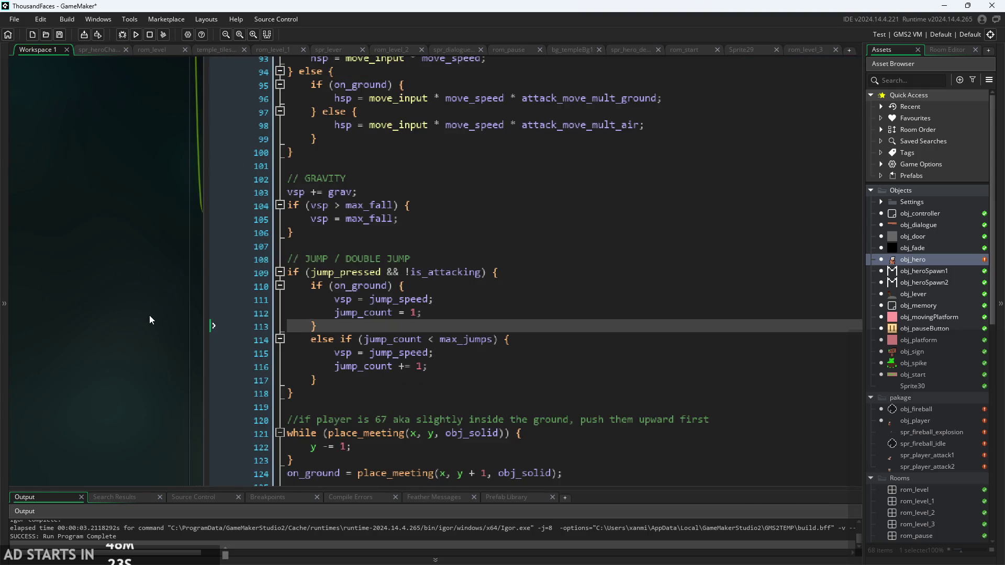
{"action": "scroll", "coordinate": [81, 292], "scroll_direction": "down", "scroll_amount": 1, "text": "ctrl"}
{"action": "left_click_drag", "start_coordinate": [43, 291], "coordinate": [161, 294]}
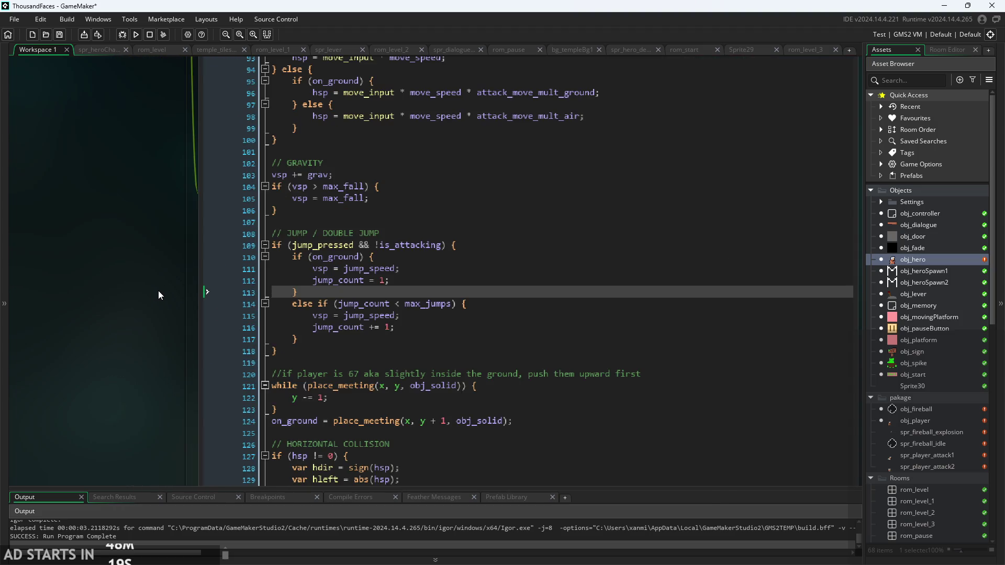
{"action": "scroll", "coordinate": [158, 290], "scroll_direction": "down", "scroll_amount": 3, "text": "ctrl"}
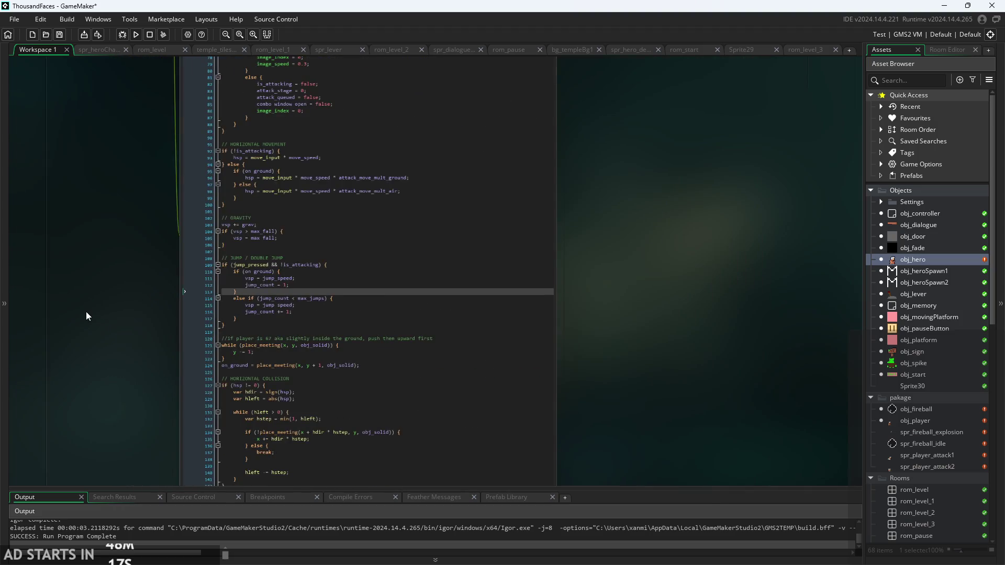
- Pan the workspace over to obj_hero's Events window
{"action": "left_click_drag", "start_coordinate": [85, 311], "coordinate": [155, 309]}
{"action": "scroll", "coordinate": [153, 309], "scroll_direction": "up", "scroll_amount": 3, "text": "ctrl"}
{"action": "scroll", "coordinate": [152, 310], "scroll_direction": "down", "scroll_amount": 3, "text": "ctrl"}
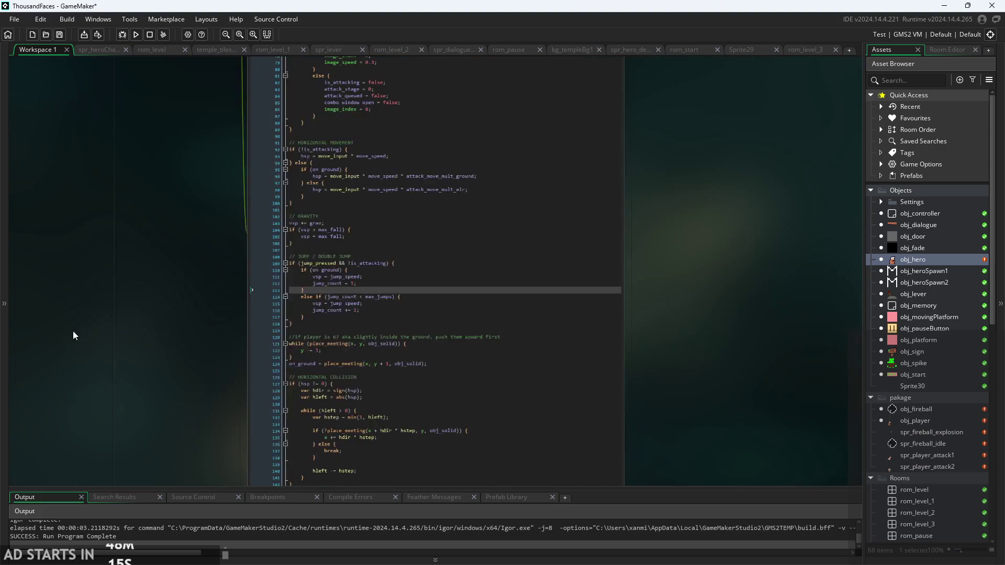
{"action": "mouse_move", "coordinate": [73, 331]}
{"action": "left_mouse_down"}
{"action": "mouse_move", "coordinate": [213, 325]}
{"action": "mouse_move", "coordinate": [539, 340]}
{"action": "mouse_move", "coordinate": [700, 418]}
{"action": "left_mouse_up"}
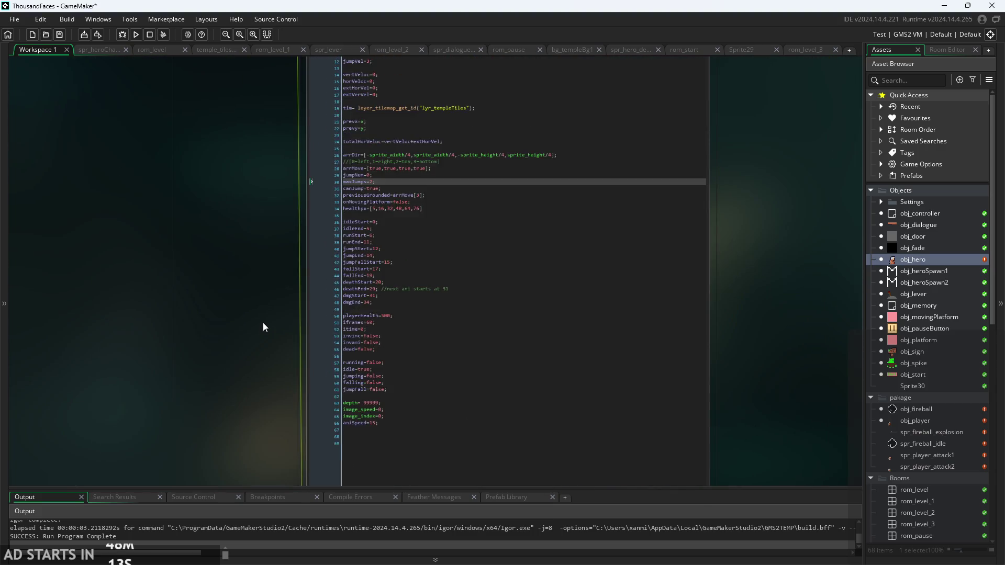
{"action": "scroll", "coordinate": [314, 236], "scroll_direction": "up", "scroll_amount": 2, "text": "ctrl"}
{"action": "scroll", "coordinate": [131, 298], "scroll_direction": "down", "scroll_amount": 2, "text": "ctrl"}
- Show obj_hero's Step code and inspect the jumping lines 64–67
{"action": "left_click", "coordinate": [343, 264]}
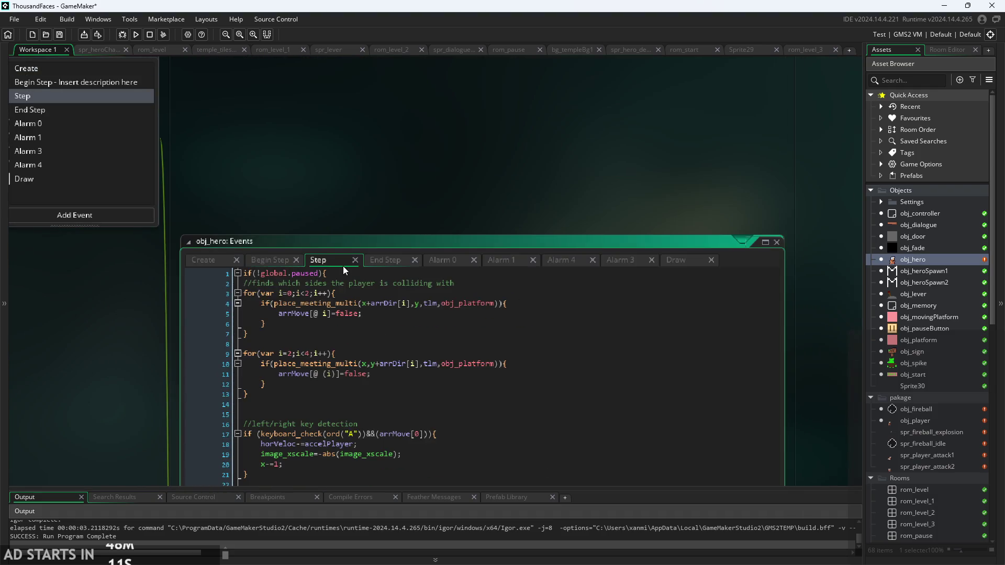
{"action": "scroll", "coordinate": [396, 96], "scroll_direction": "down", "scroll_amount": 2}
{"action": "scroll", "coordinate": [397, 95], "scroll_direction": "down", "scroll_amount": 10}
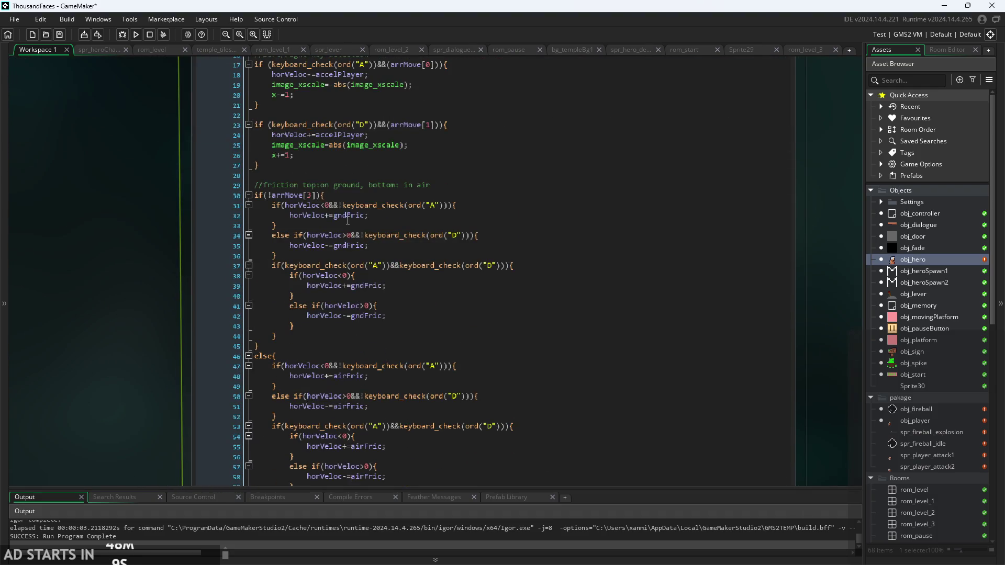
{"action": "left_click", "coordinate": [448, 411]}
{"action": "scroll", "coordinate": [198, 278], "scroll_direction": "down", "scroll_amount": 5}
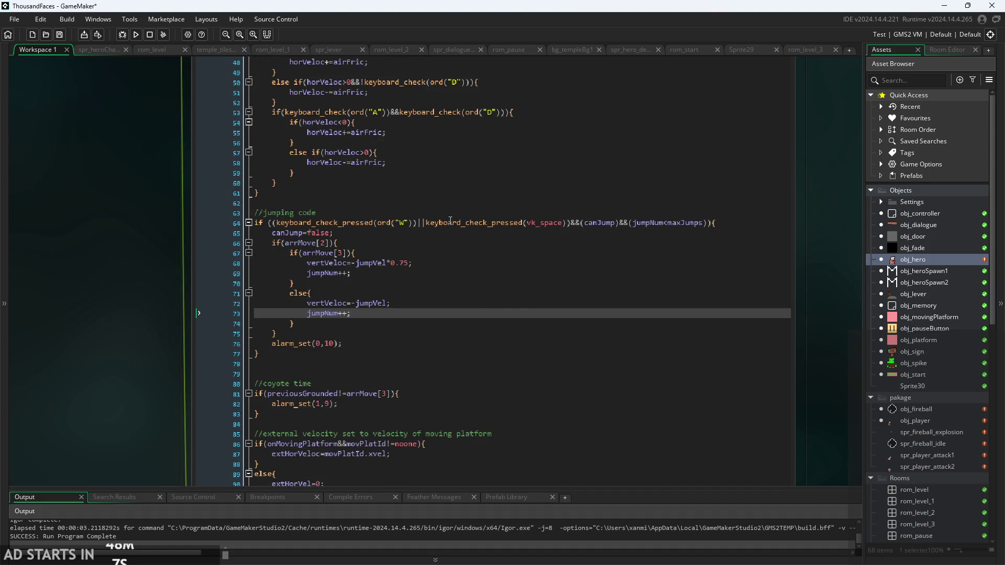
{"action": "scroll", "coordinate": [81, 292], "scroll_direction": "up", "scroll_amount": 3, "text": "ctrl"}
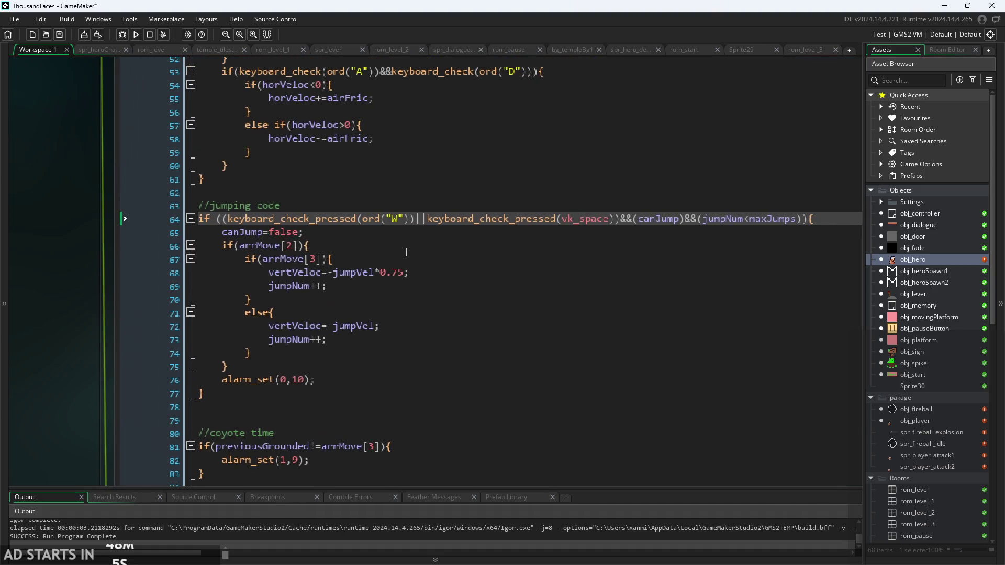
{"action": "key", "text": "Down"}
{"action": "key", "text": "Down"}
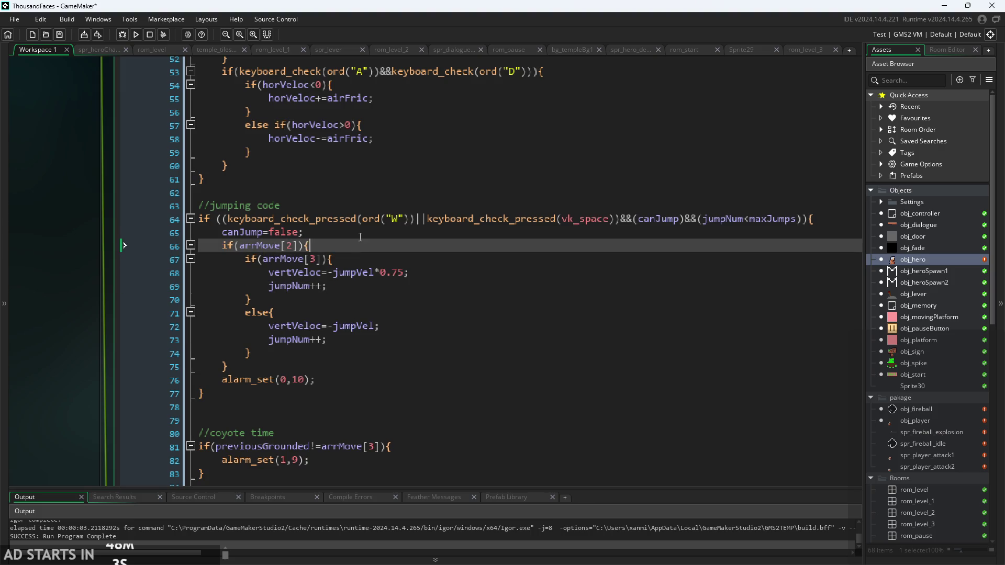
{"action": "key", "text": "Down"}
{"action": "scroll", "coordinate": [314, 244], "scroll_direction": "up", "scroll_amount": 1, "text": "ctrl"}
{"action": "key", "text": "Up"}
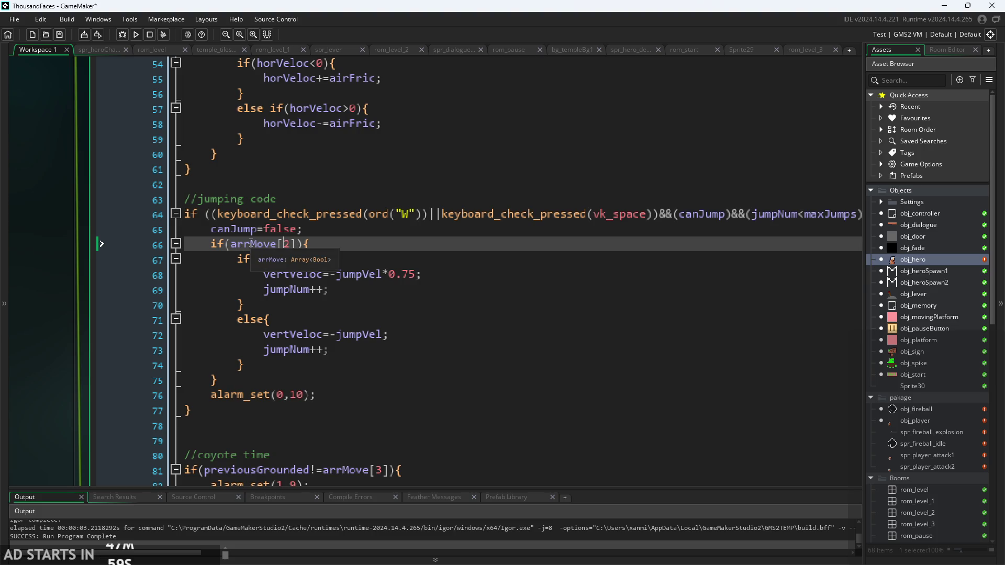
{"action": "scroll", "coordinate": [344, 244], "scroll_direction": "down", "scroll_amount": 5}
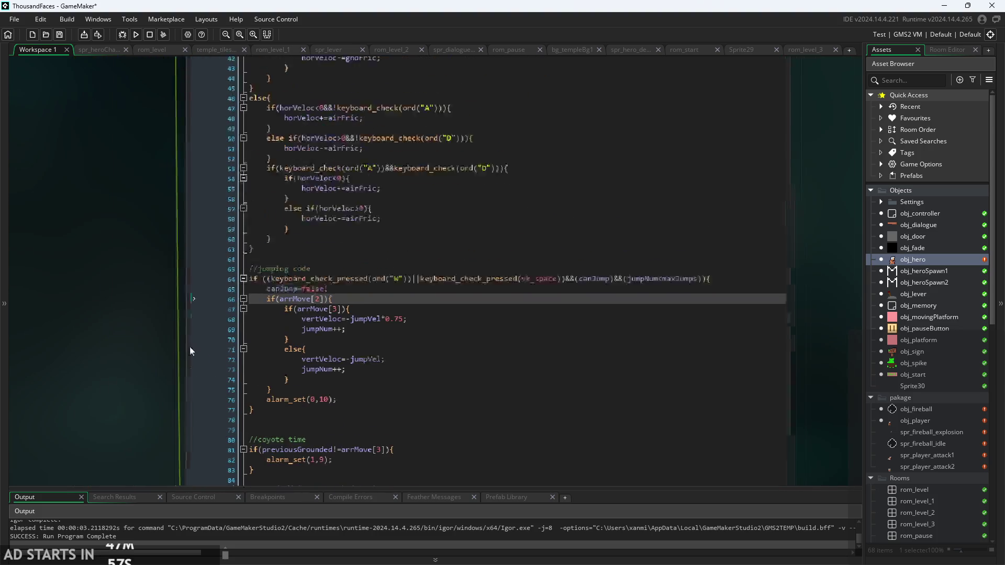
{"action": "scroll", "coordinate": [209, 287], "scroll_direction": "down", "scroll_amount": 1}
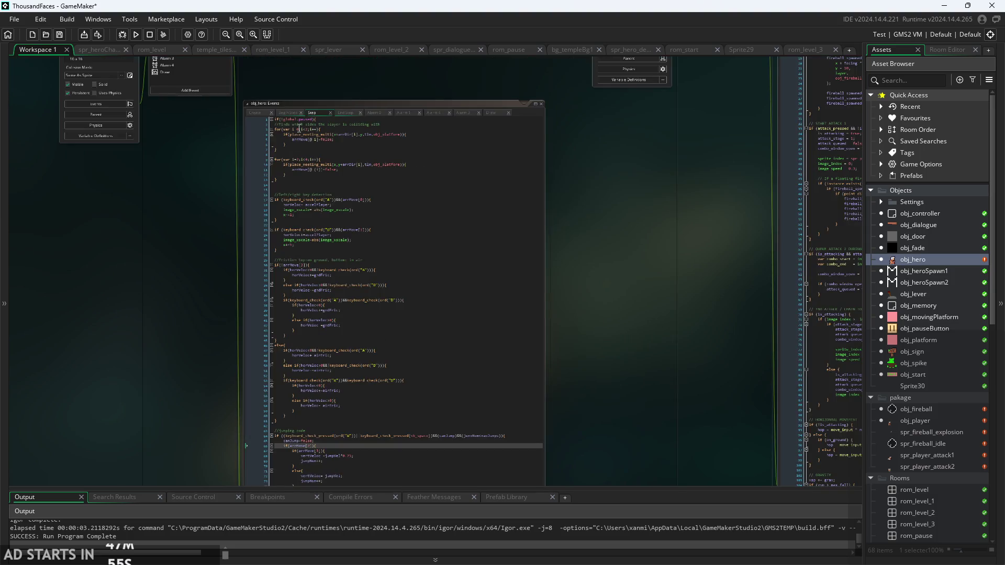
- Check that maxJumps is 2 in the Create event, then return to the Step code
{"action": "left_click", "coordinate": [256, 113]}
{"action": "scroll", "coordinate": [290, 228], "scroll_direction": "up", "scroll_amount": 4}
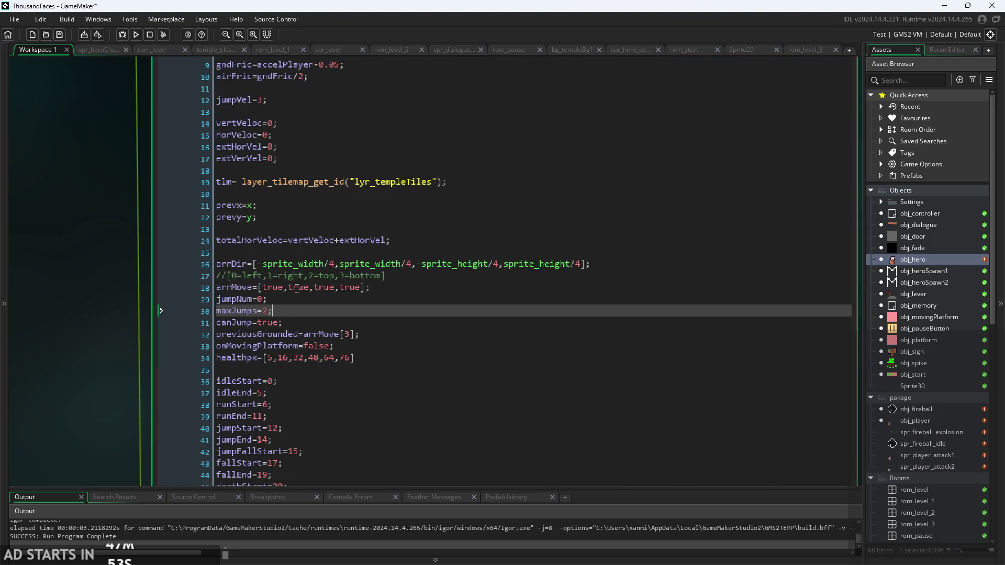
{"action": "scroll", "coordinate": [162, 275], "scroll_direction": "down", "scroll_amount": 5}
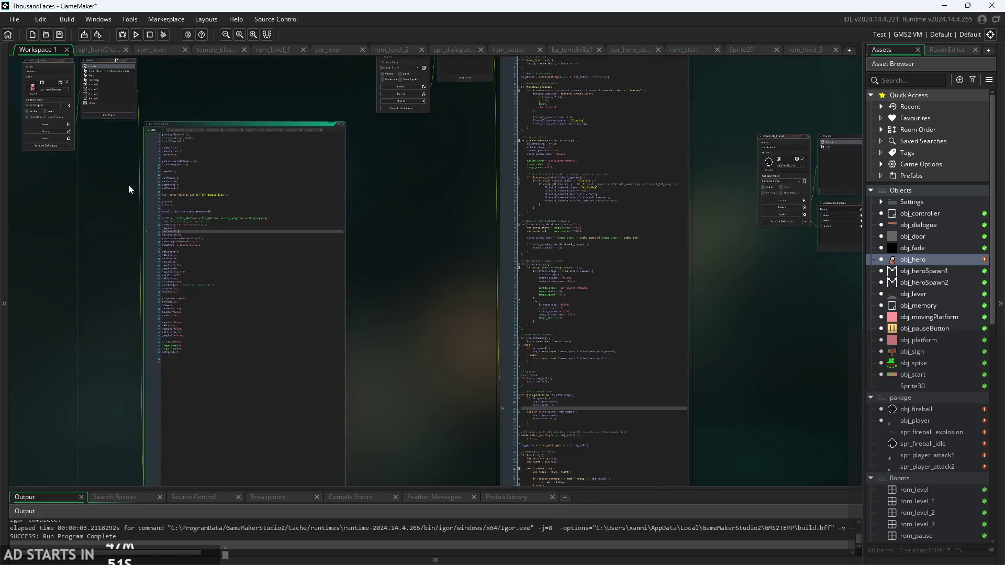
{"action": "left_click", "coordinate": [190, 129]}
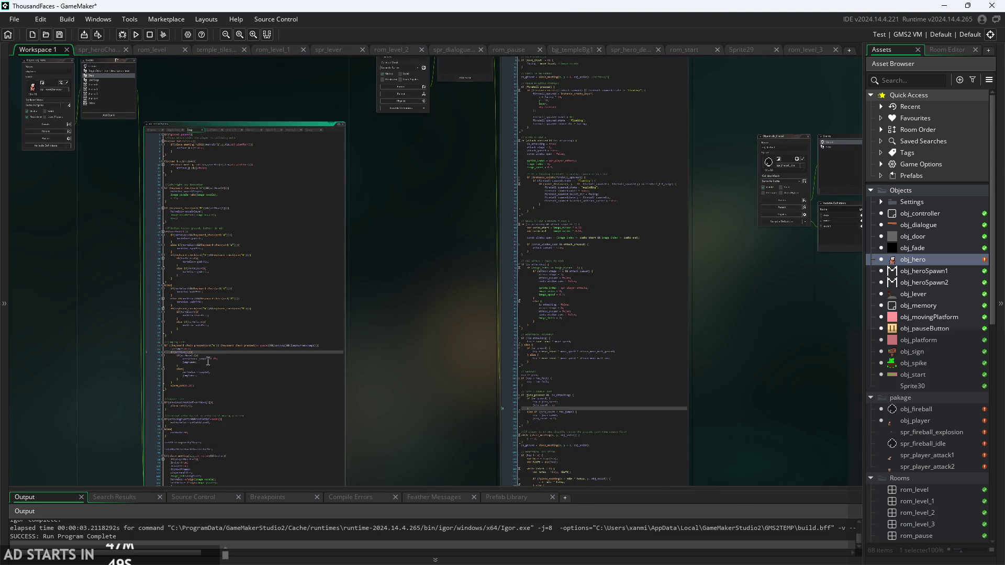
{"action": "scroll", "coordinate": [208, 361], "scroll_direction": "up", "scroll_amount": 4}
{"action": "scroll", "coordinate": [269, 232], "scroll_direction": "up", "scroll_amount": 2}
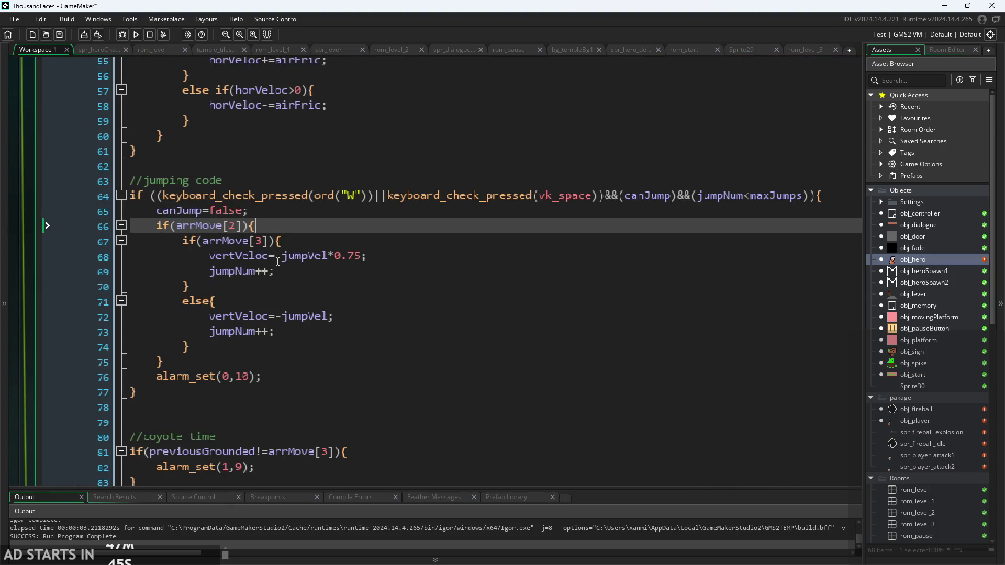
- Inspect the air-jump line 68 using jumpVel times 0.75 and the arrMove[3] check
{"action": "key", "text": "Down"}
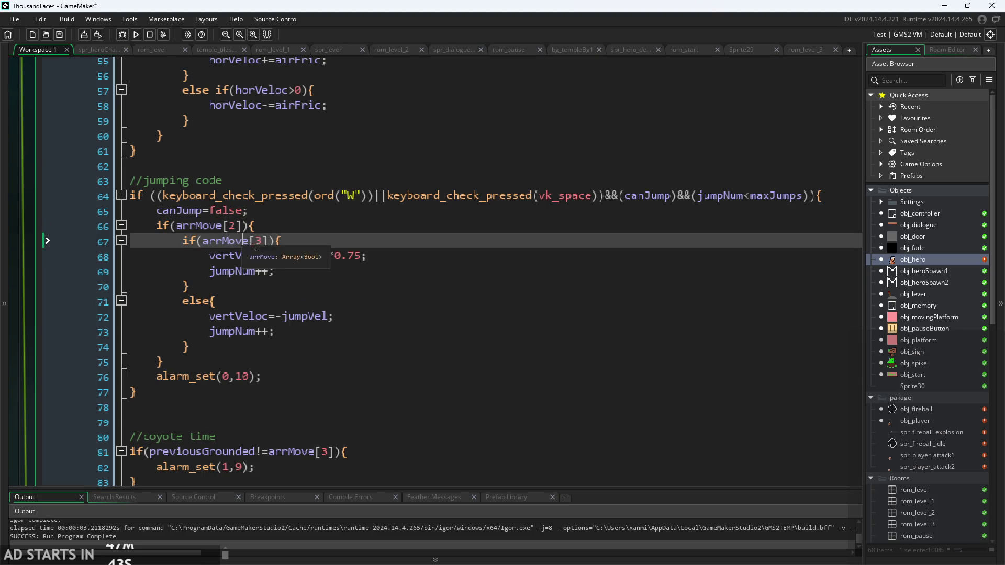
{"action": "left_click", "coordinate": [282, 256]}
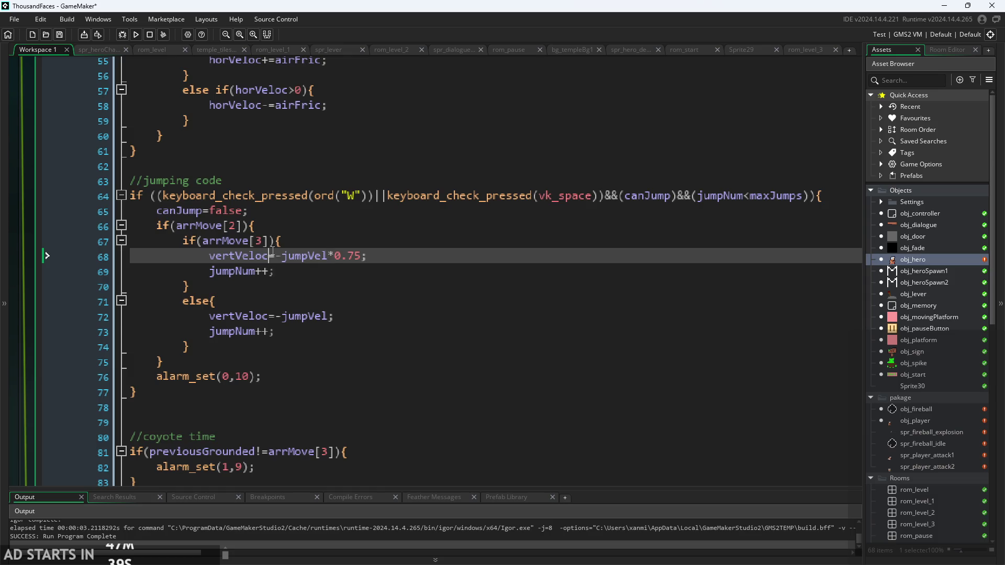
{"action": "left_click", "coordinate": [290, 257]}
{"action": "left_click", "coordinate": [271, 242]}
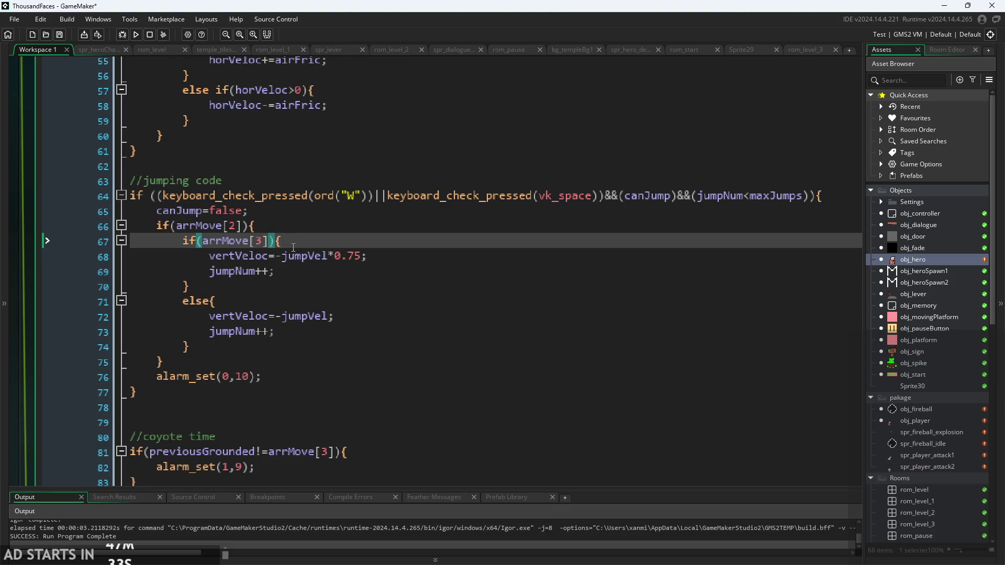
{"action": "left_click", "coordinate": [289, 257]}
{"action": "left_click", "coordinate": [301, 257]}
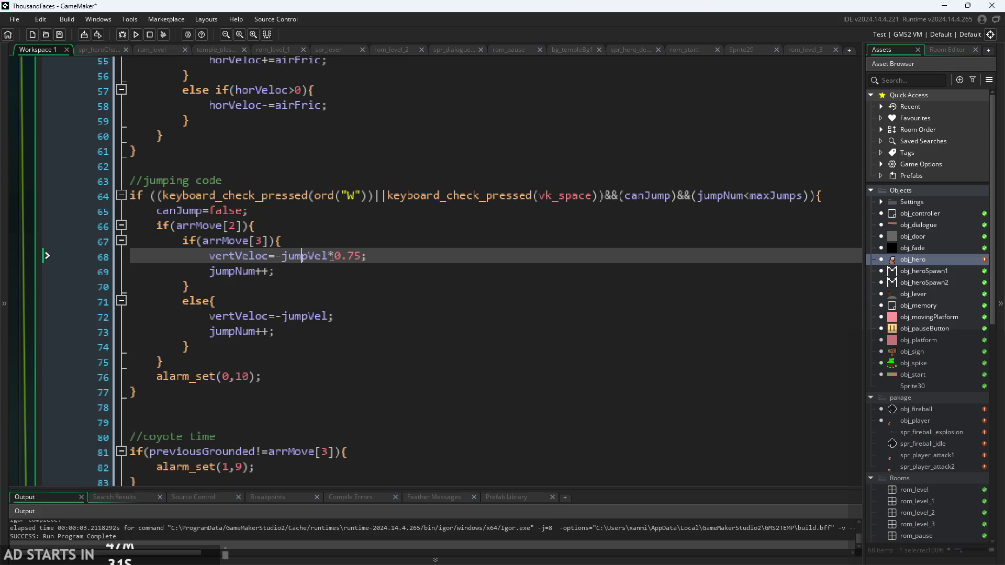
{"action": "left_click", "coordinate": [349, 256]}
{"action": "key", "text": "Down"}
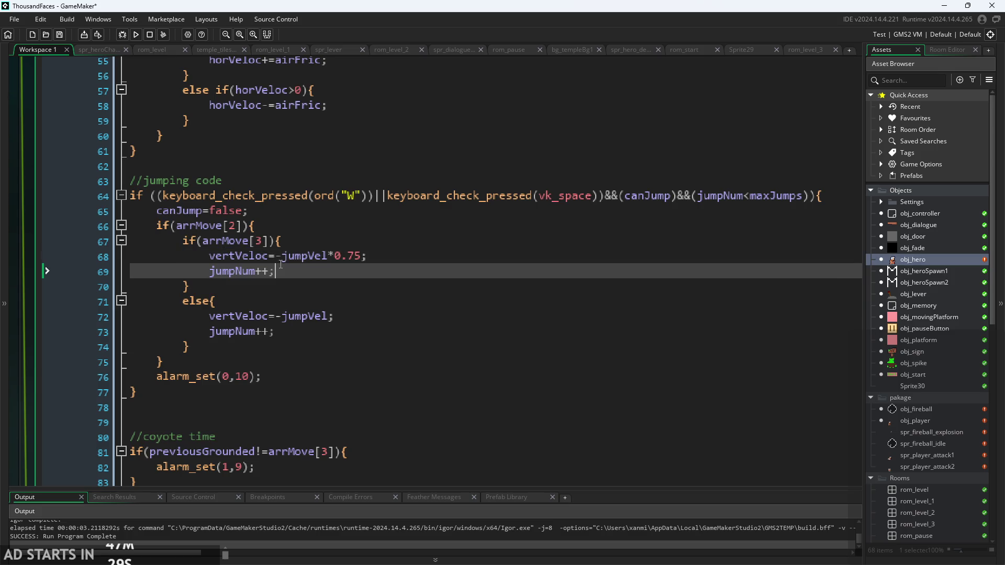
{"action": "key", "text": "Up"}
{"action": "key", "text": "Down"}
- Change line 73's jumpNum++ to jumpNum=1, then build and run the game
{"action": "key", "text": "BackSpace"}
{"action": "type", "text": "++"}
{"action": "left_click", "coordinate": [271, 332]}
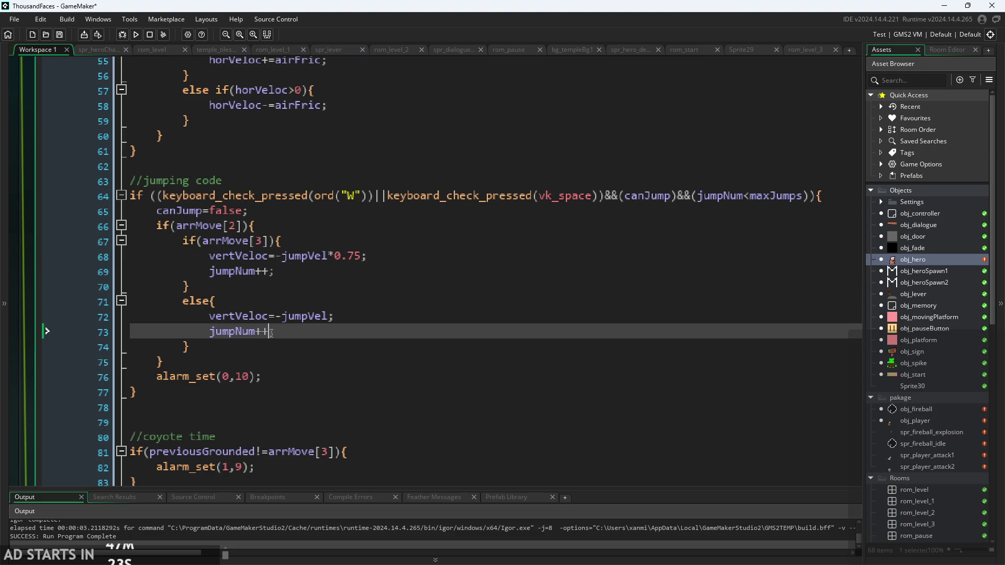
{"action": "key", "text": "BackSpace"}
{"action": "key", "text": "BackSpace"}
{"action": "type", "text": "=1"}
{"action": "left_click", "coordinate": [302, 316]}
{"action": "left_click", "coordinate": [333, 329]}
{"action": "scroll", "coordinate": [338, 329], "scroll_direction": "down", "scroll_amount": 2, "text": "ctrl"}
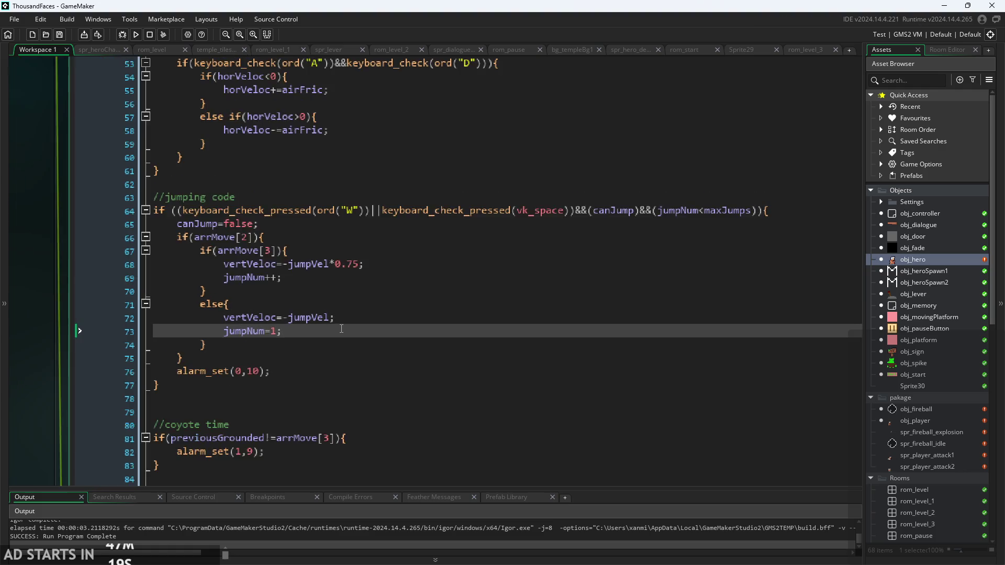
{"action": "left_click", "coordinate": [131, 35]}
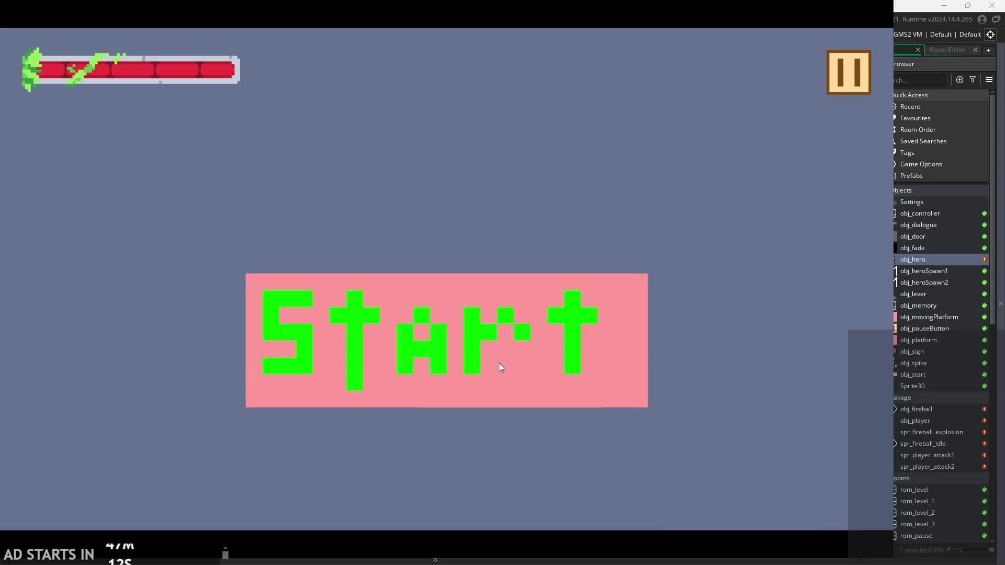
- Start the game and turn on the debug stats overlay from the pause menu
{"action": "left_click", "coordinate": [499, 363]}
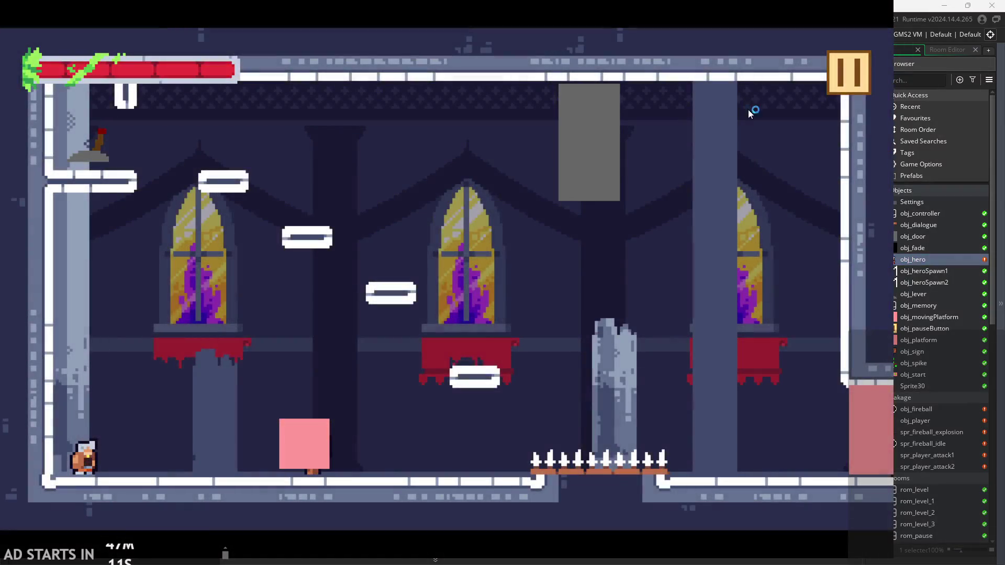
{"action": "left_click", "coordinate": [834, 87]}
{"action": "left_click", "coordinate": [194, 158]}
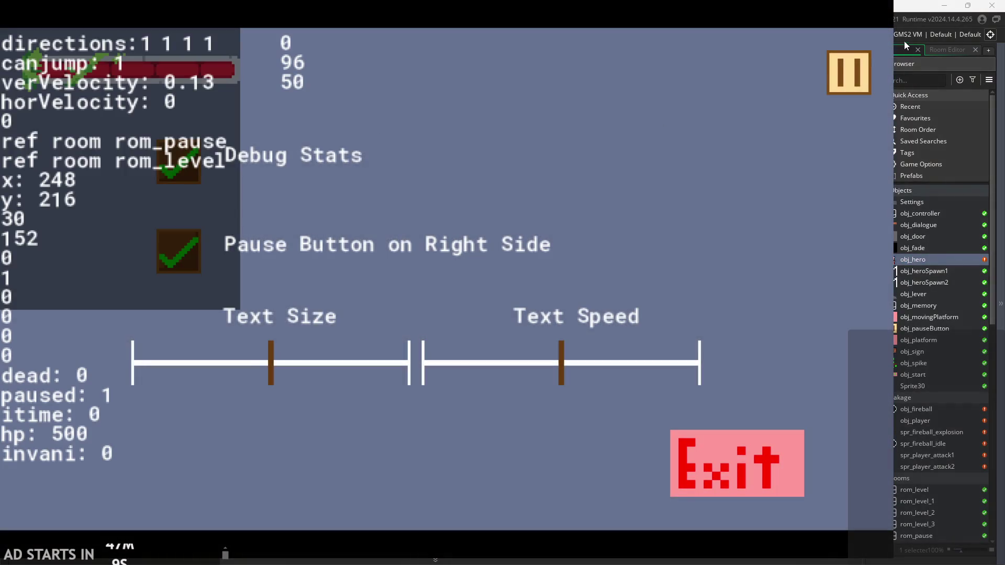
{"action": "left_click", "coordinate": [848, 70]}
- Run and double-jump the hero back and forth across the castle floor
{"action": "key", "text": "Right"}
{"action": "key", "text": "space"}
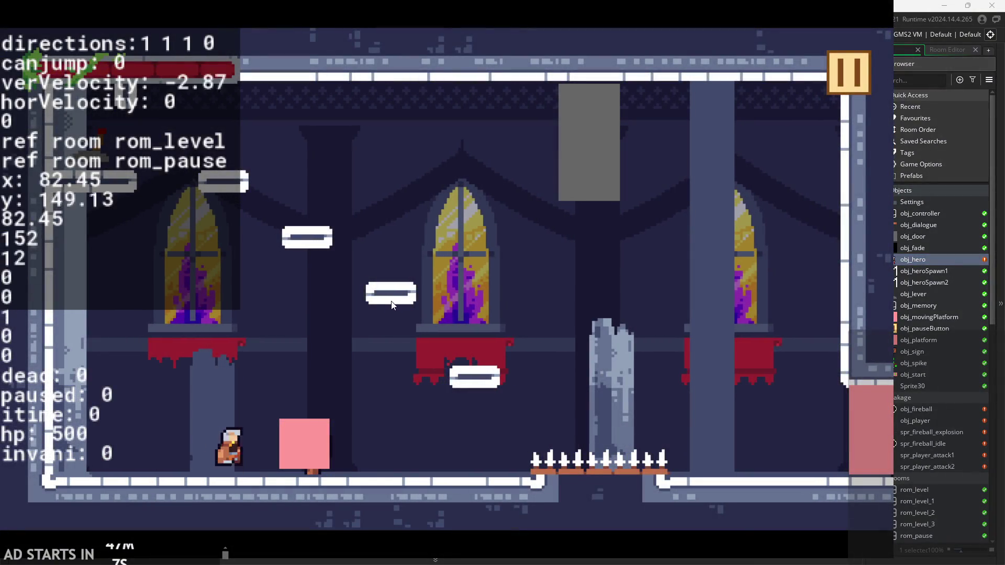
{"action": "key", "text": "space"}
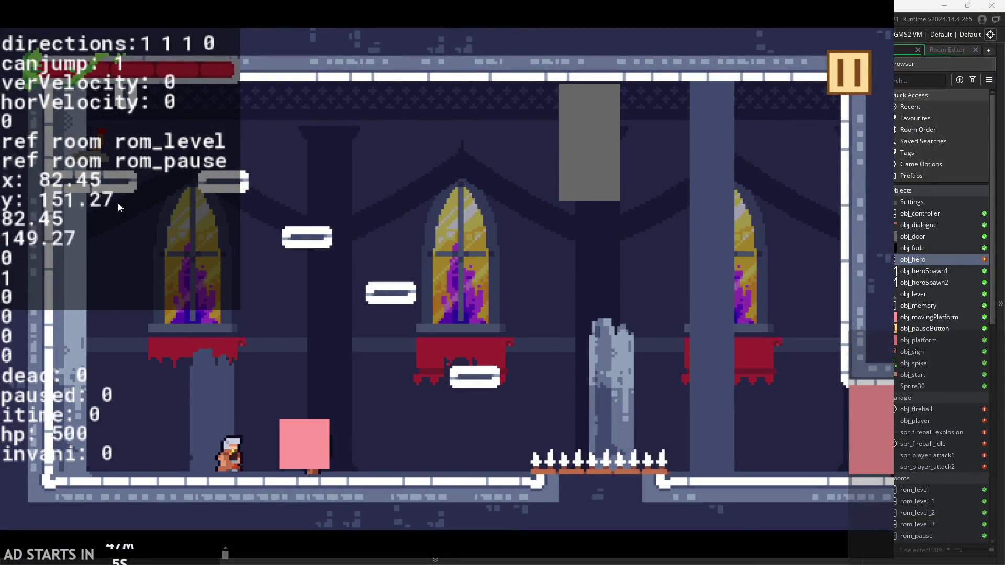
{"action": "key", "text": "space"}
{"action": "key", "text": "Right"}
{"action": "key", "text": "space"}
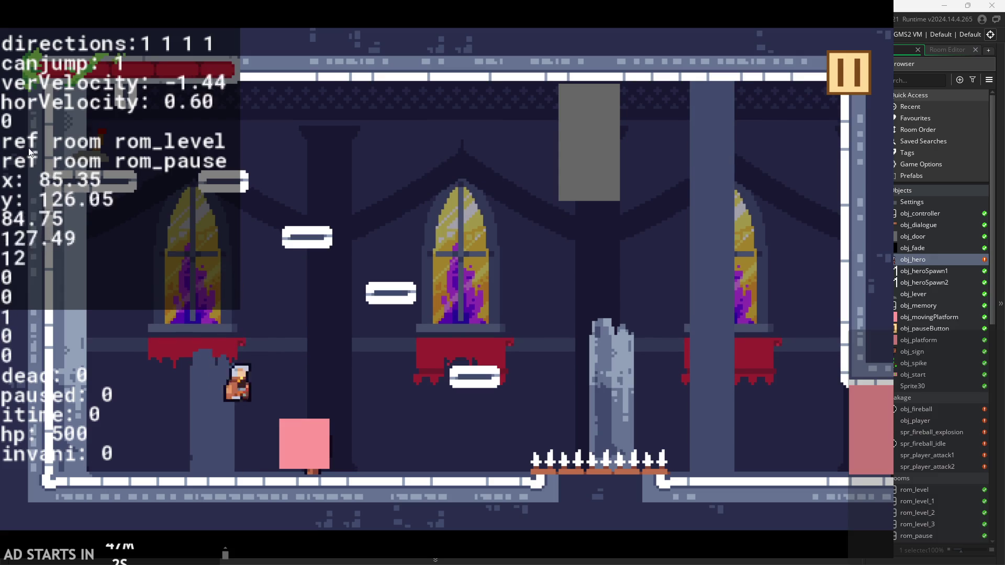
{"action": "key", "text": "space"}
{"action": "key", "text": "Left"}
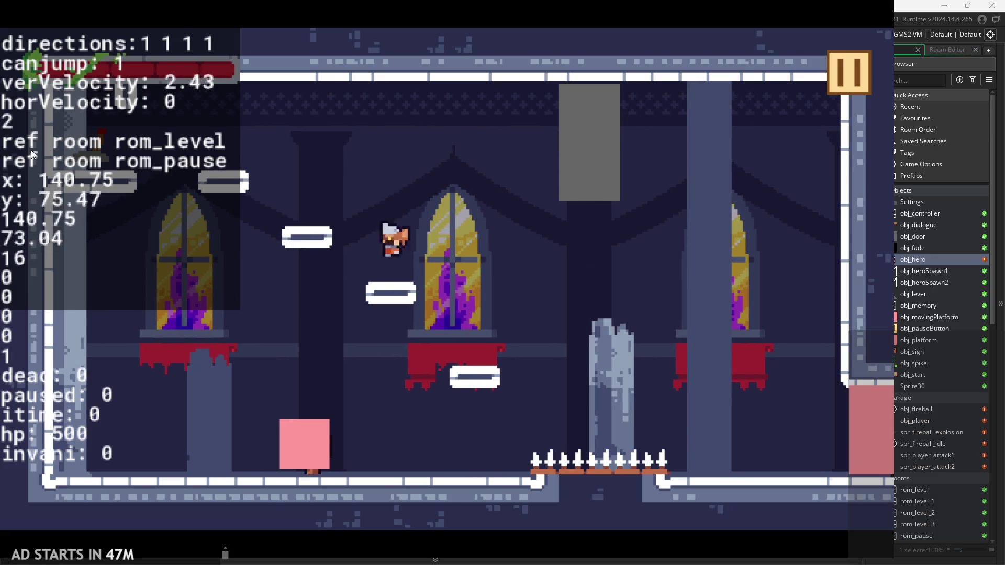
{"action": "key", "text": "Right"}
{"action": "key", "text": "space"}
{"action": "key", "text": "Left"}
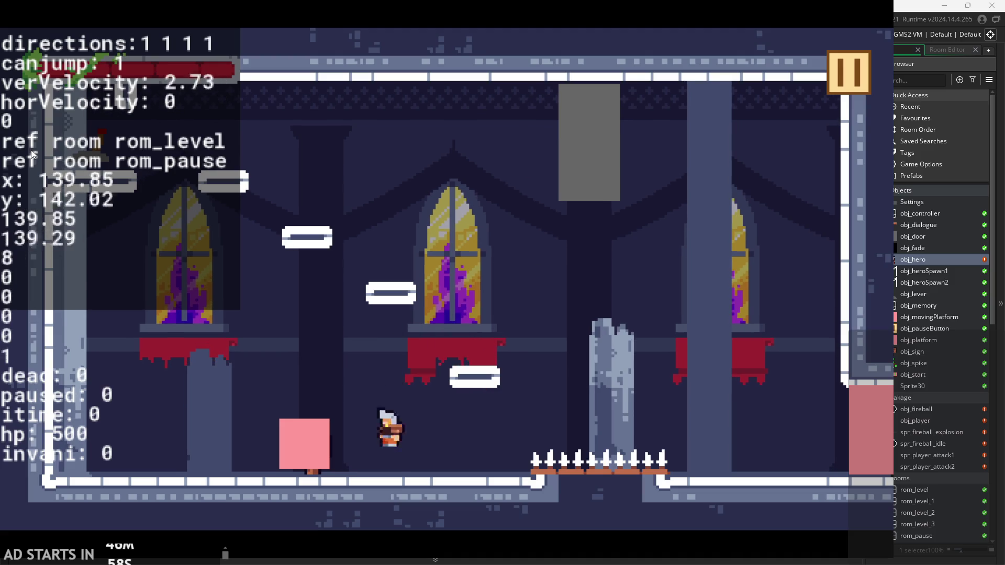
{"action": "key", "text": "space"}
- Jump the hero to the right wall, return beside the pink block, and pause
{"action": "key", "text": "Right"}
{"action": "key", "text": "Left"}
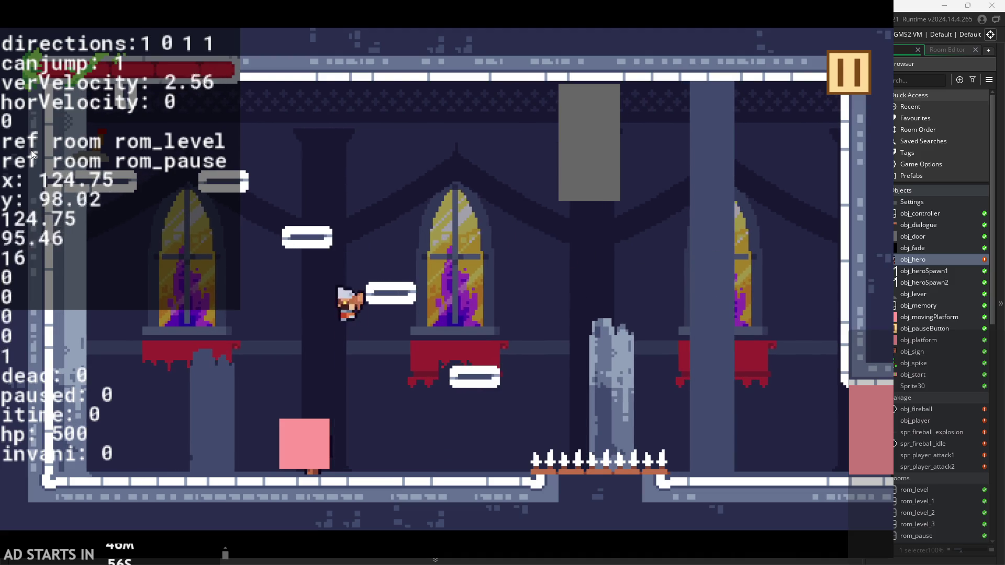
{"action": "key", "text": "space"}
{"action": "key", "text": "Right"}
{"action": "key", "text": "space"}
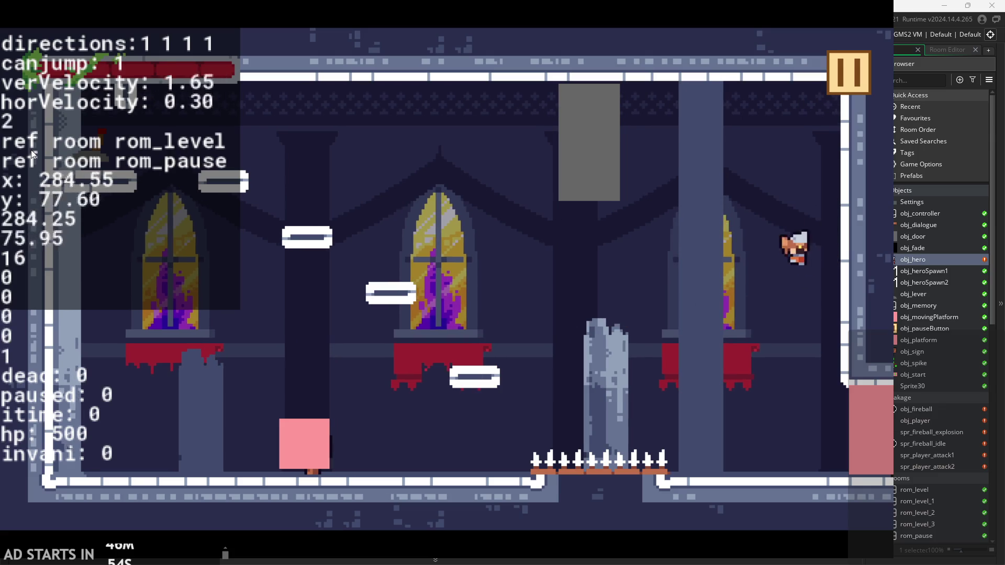
{"action": "key", "text": "Left"}
{"action": "key", "text": "space"}
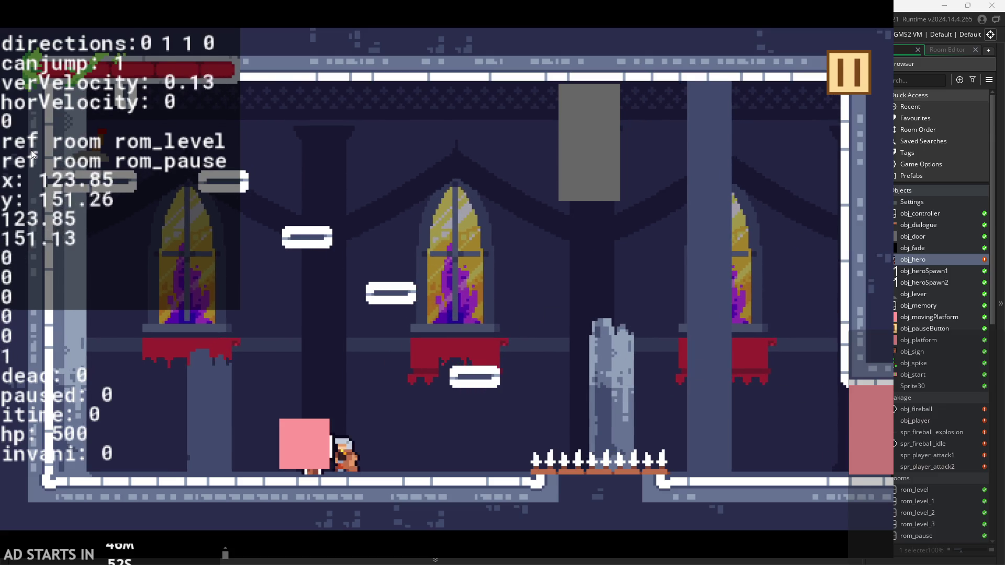
{"action": "key", "text": "space"}
{"action": "key", "text": "Right"}
{"action": "key", "text": "Left"}
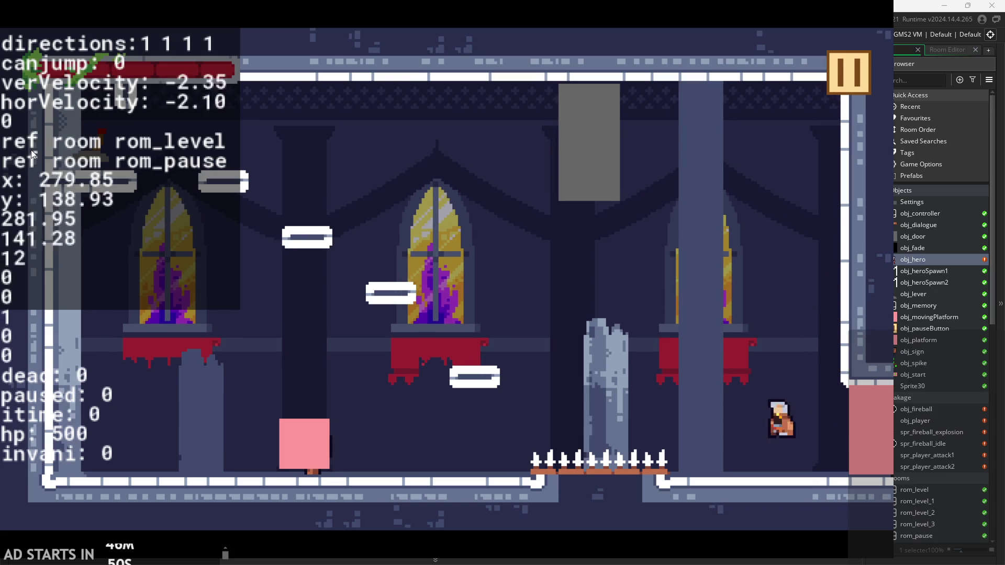
{"action": "key", "text": "Left"}
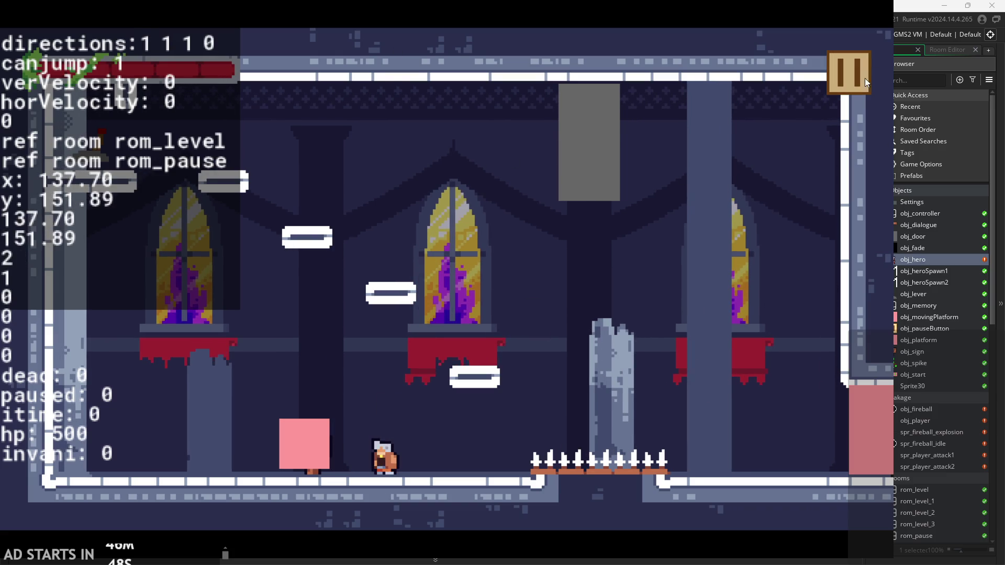
{"action": "left_click", "coordinate": [861, 81]}
- Exit the game and show obj_hero's Create event code from the top
{"action": "left_click", "coordinate": [778, 475]}
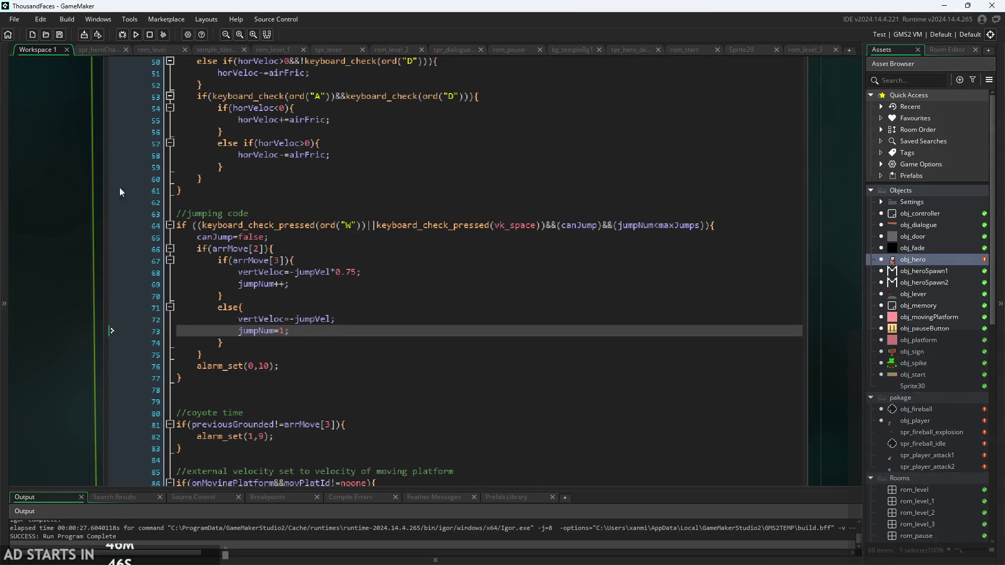
{"action": "scroll", "coordinate": [119, 188], "scroll_direction": "up", "scroll_amount": 10}
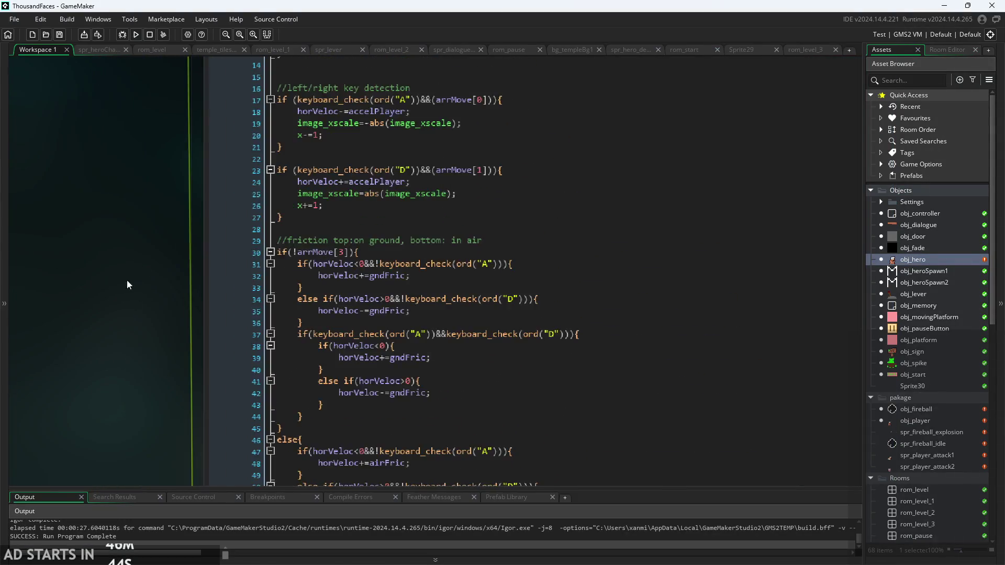
{"action": "scroll", "coordinate": [115, 280], "scroll_direction": "down", "scroll_amount": 2}
{"action": "left_click", "coordinate": [199, 95]}
{"action": "scroll", "coordinate": [90, 266], "scroll_direction": "up", "scroll_amount": 5}
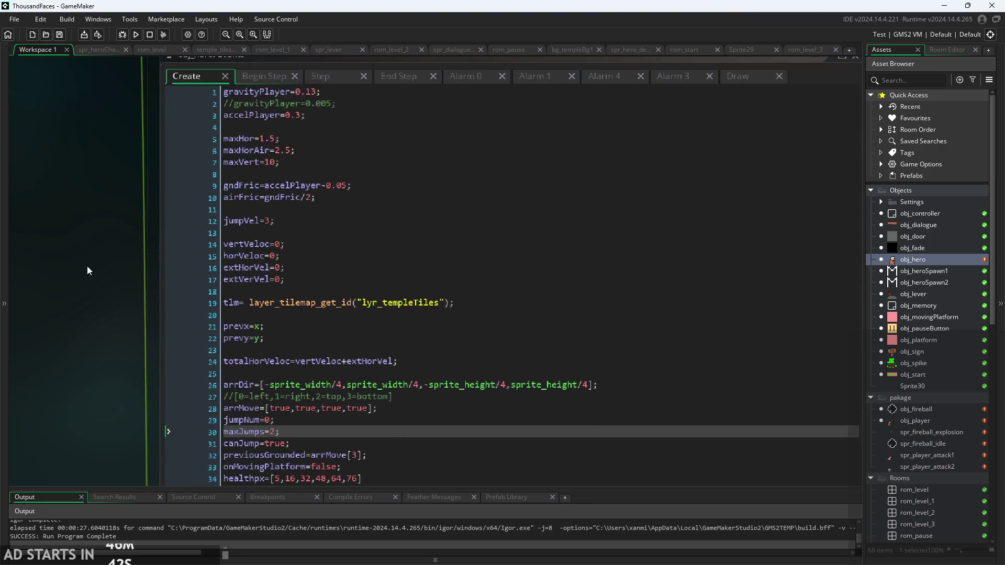
{"action": "scroll", "coordinate": [91, 270], "scroll_direction": "up", "scroll_amount": 2}
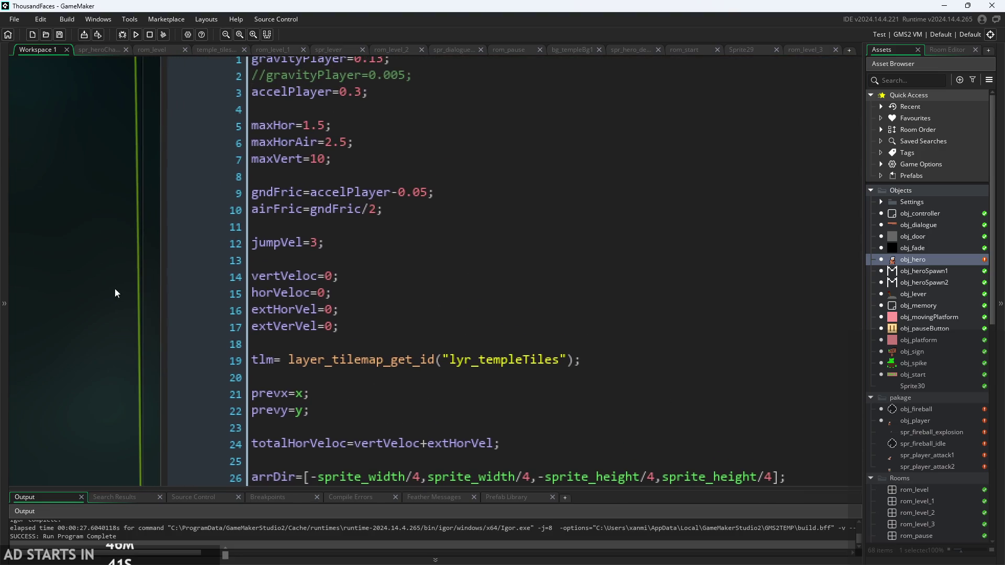
- Inspect the vertVeloc, horVeloc and extHorVel lines in the Create code
{"action": "left_click", "coordinate": [384, 280]}
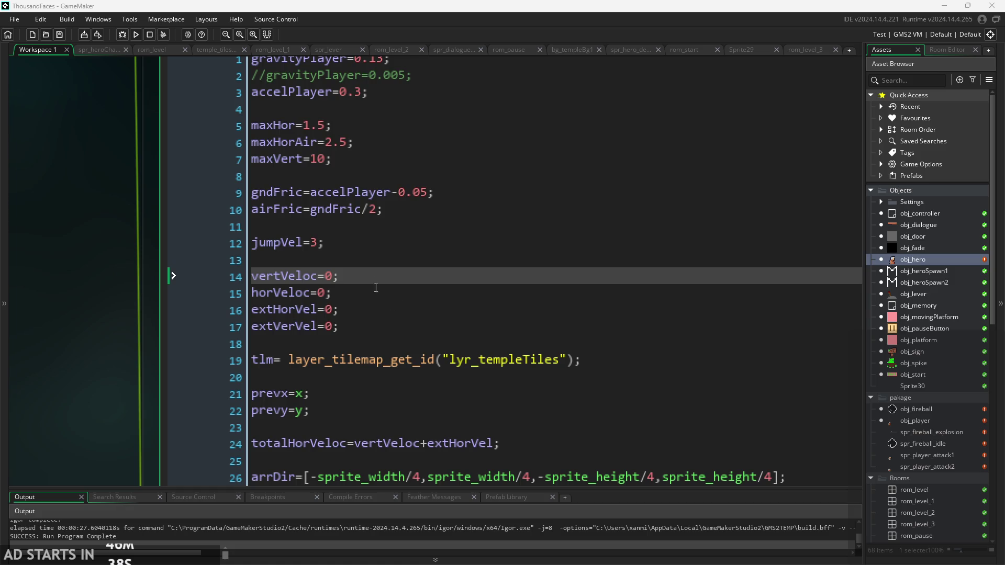
{"action": "left_click", "coordinate": [377, 294]}
{"action": "left_click", "coordinate": [377, 274]}
{"action": "left_click", "coordinate": [388, 287]}
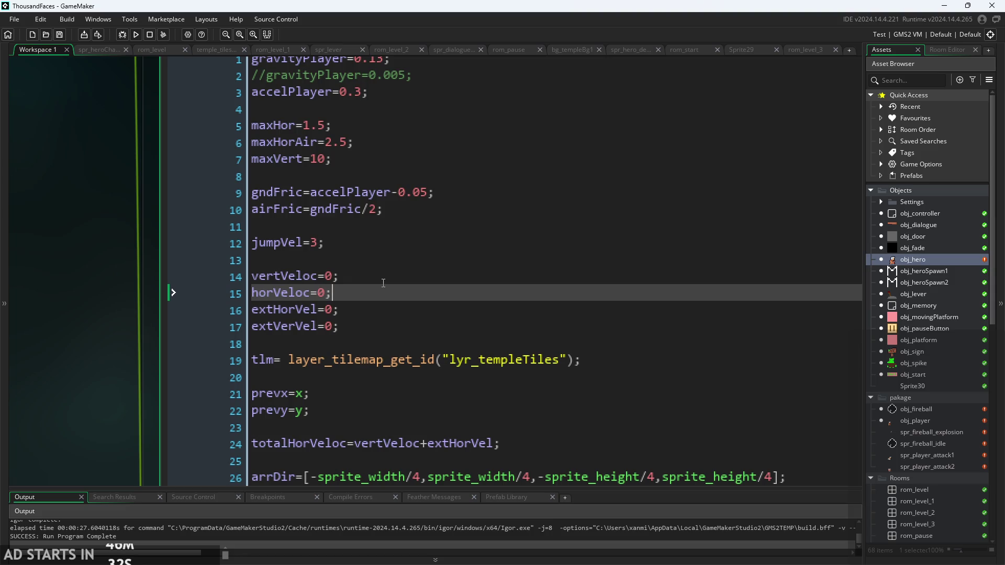
{"action": "left_click", "coordinate": [389, 279]}
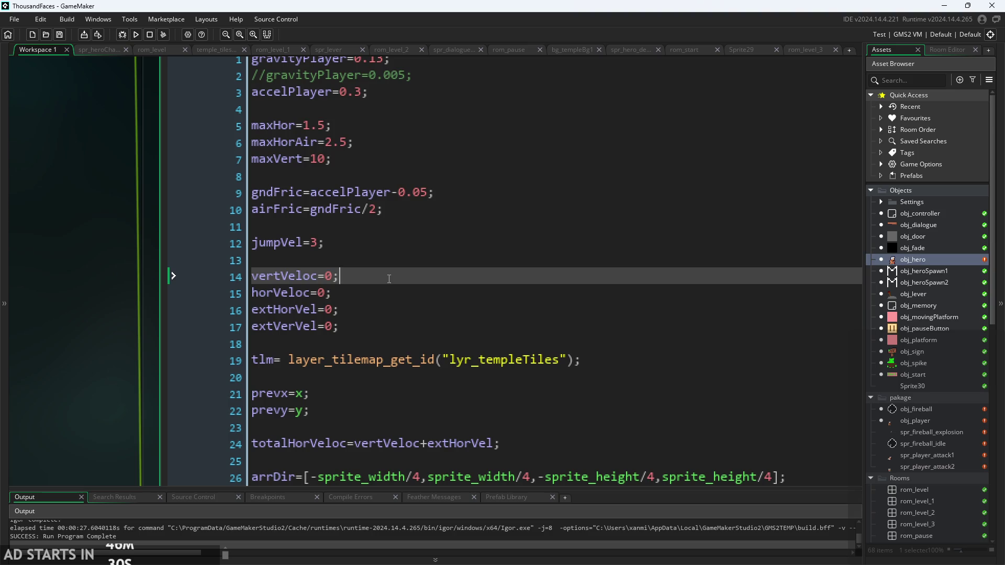
{"action": "left_click", "coordinate": [376, 293]}
{"action": "left_click", "coordinate": [368, 307]}
{"action": "left_click", "coordinate": [375, 299]}
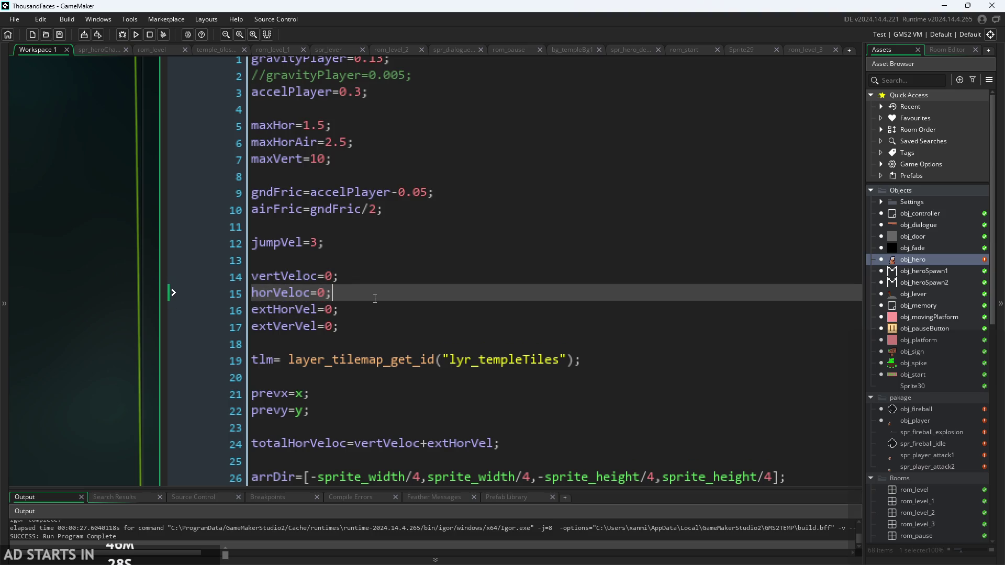
{"action": "scroll", "coordinate": [374, 299], "scroll_direction": "up", "scroll_amount": 2}
- Select the .5 in maxHor's value for editing
{"action": "left_click", "coordinate": [354, 226]}
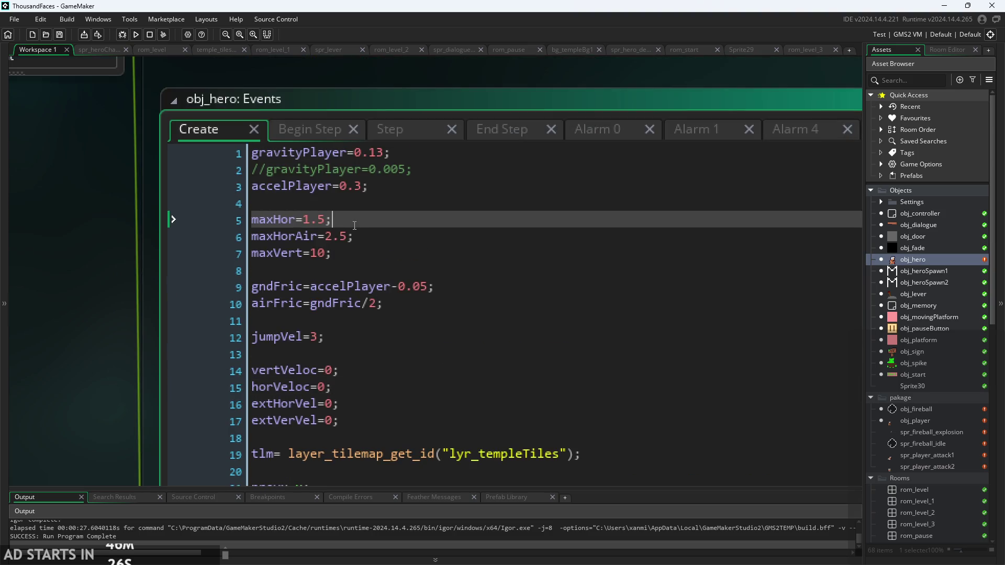
{"action": "scroll", "coordinate": [306, 244], "scroll_direction": "up", "scroll_amount": 2}
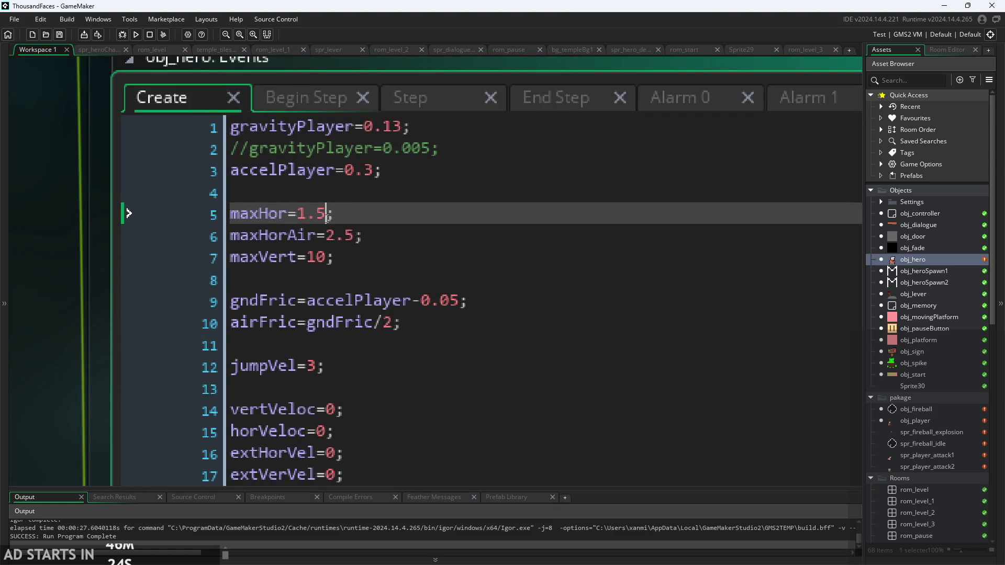
{"action": "scroll", "coordinate": [330, 220], "scroll_direction": "down", "scroll_amount": 1}
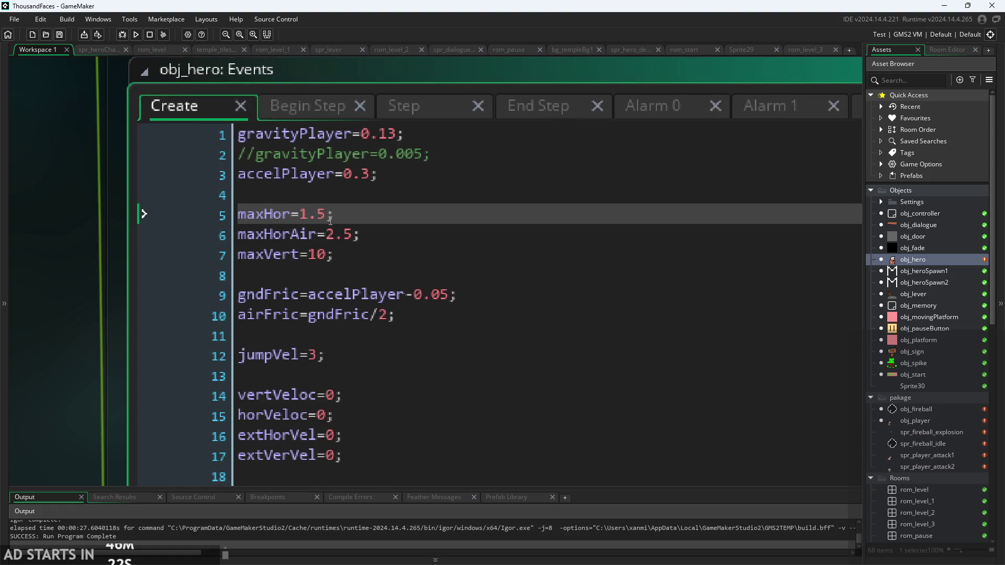
{"action": "scroll", "coordinate": [330, 220], "scroll_direction": "down", "scroll_amount": 1}
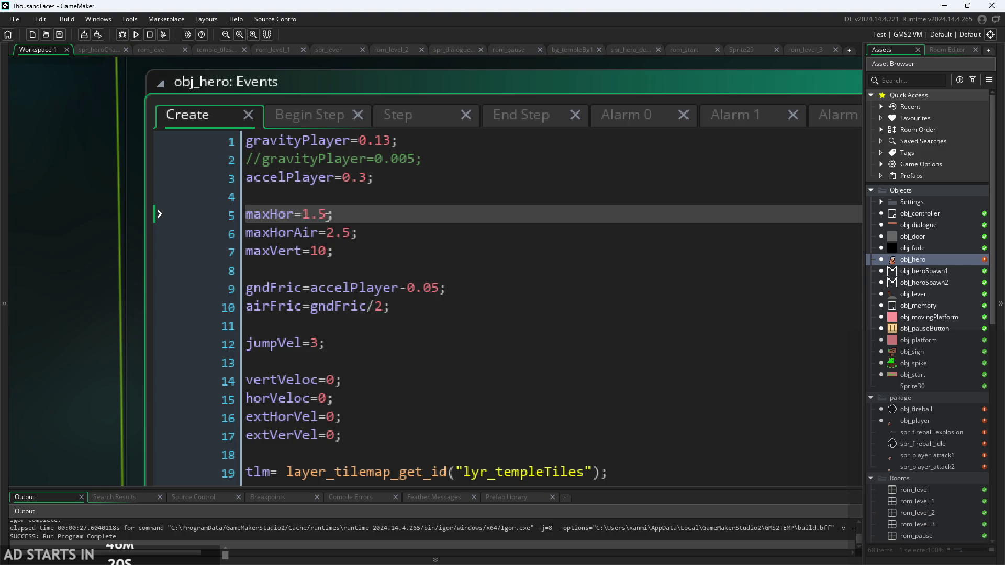
{"action": "mouse_move", "coordinate": [328, 214]}
{"action": "left_mouse_down"}
{"action": "mouse_move", "coordinate": [310, 215]}
{"action": "mouse_move", "coordinate": [333, 234]}
{"action": "left_mouse_up"}
- Change maxHor to 1 and maxHorAir to 1.5, and save
{"action": "key", "text": "BackSpace"}
{"action": "key", "text": "BackSpace"}
{"action": "left_click", "coordinate": [344, 240]}
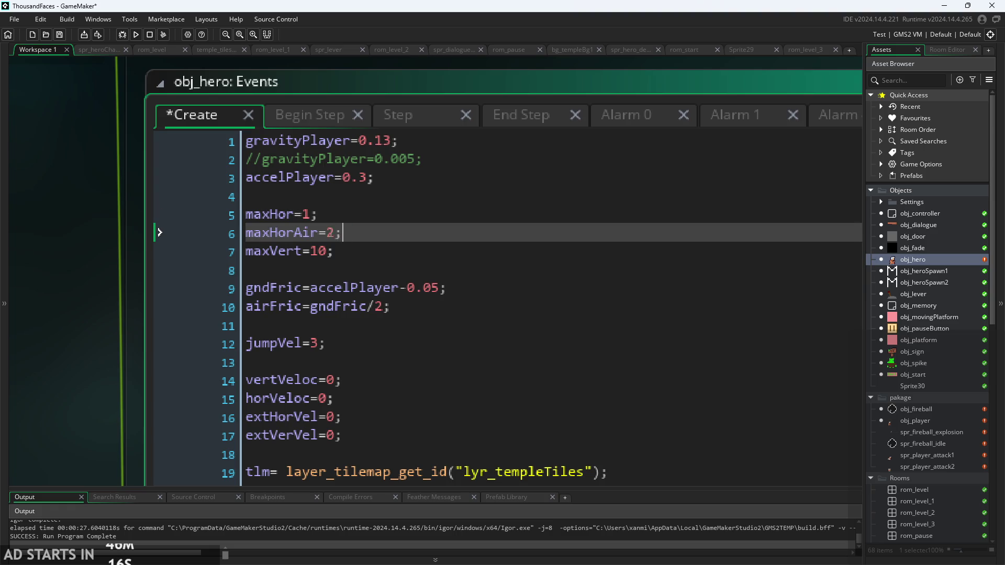
{"action": "left_click", "coordinate": [334, 234]}
{"action": "key", "text": "BackSpace"}
{"action": "type", "text": "1.5"}
{"action": "key", "text": "ctrl+s"}
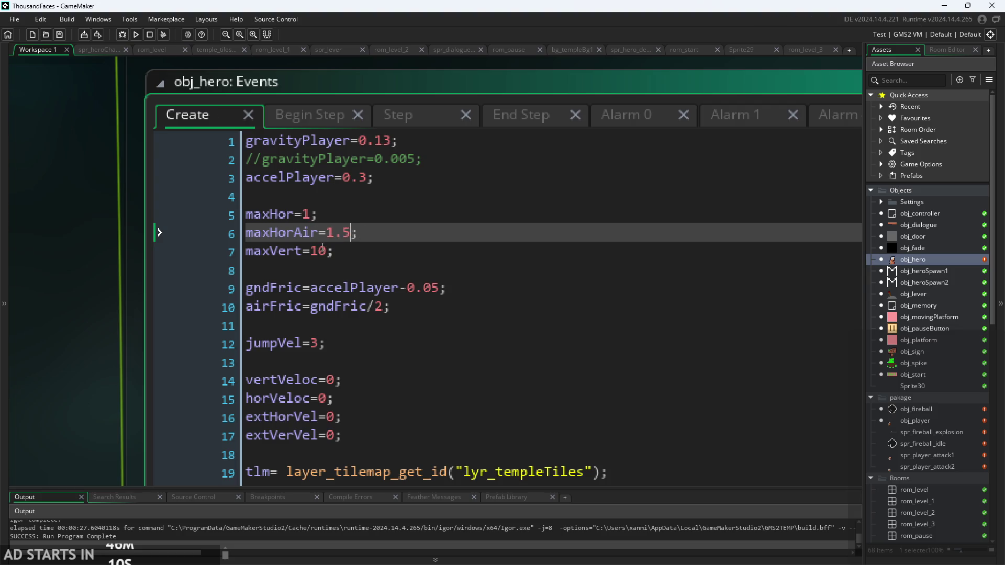
- Set maxVert to 7, save, and run the game
{"action": "left_click", "coordinate": [328, 251]}
{"action": "key", "text": "BackSpace"}
{"action": "key", "text": "BackSpace"}
{"action": "key", "text": "BackSpace"}
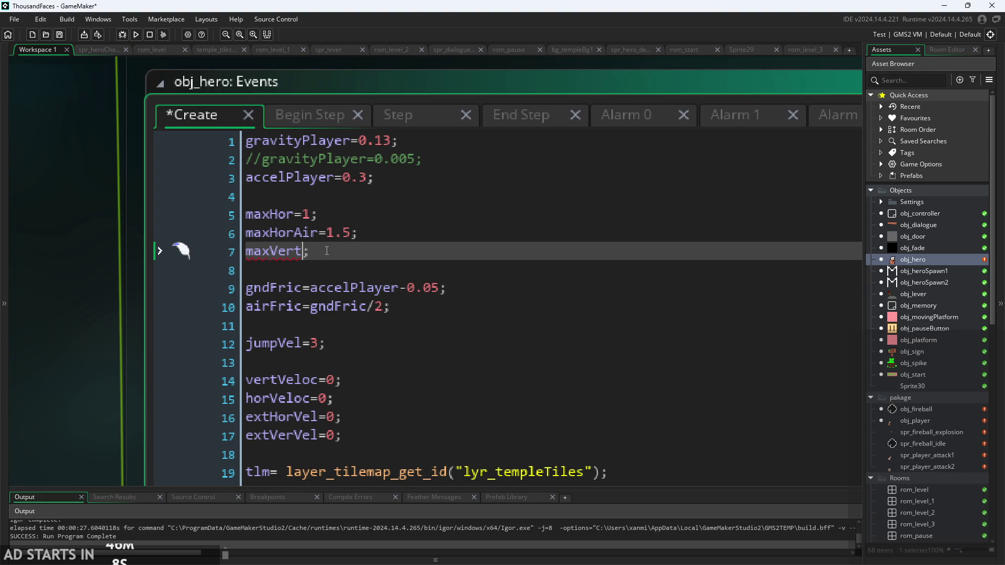
{"action": "type", "text": "=7"}
{"action": "key", "text": "ctrl+s"}
{"action": "left_click", "coordinate": [134, 34]}
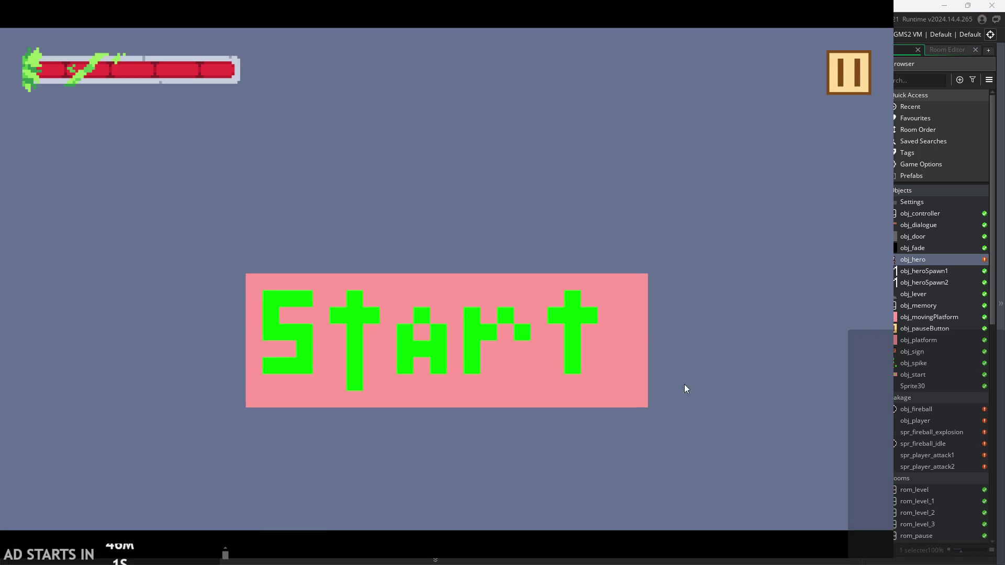
- Start the game, jump the hero around the pink block and red ledge, then abort on the obj_fade error
{"action": "left_click", "coordinate": [529, 308]}
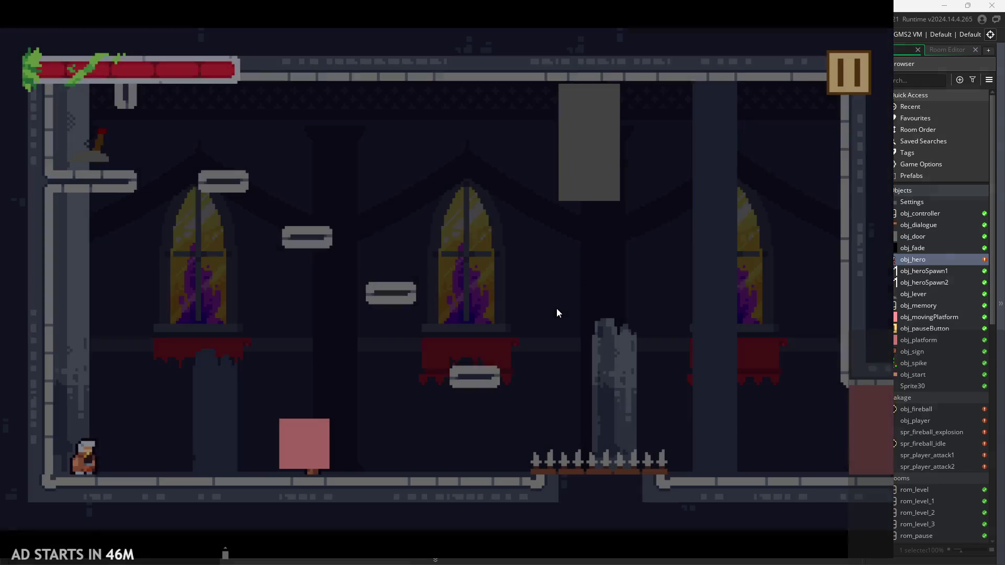
{"action": "key", "text": "space"}
{"action": "key", "text": "Left"}
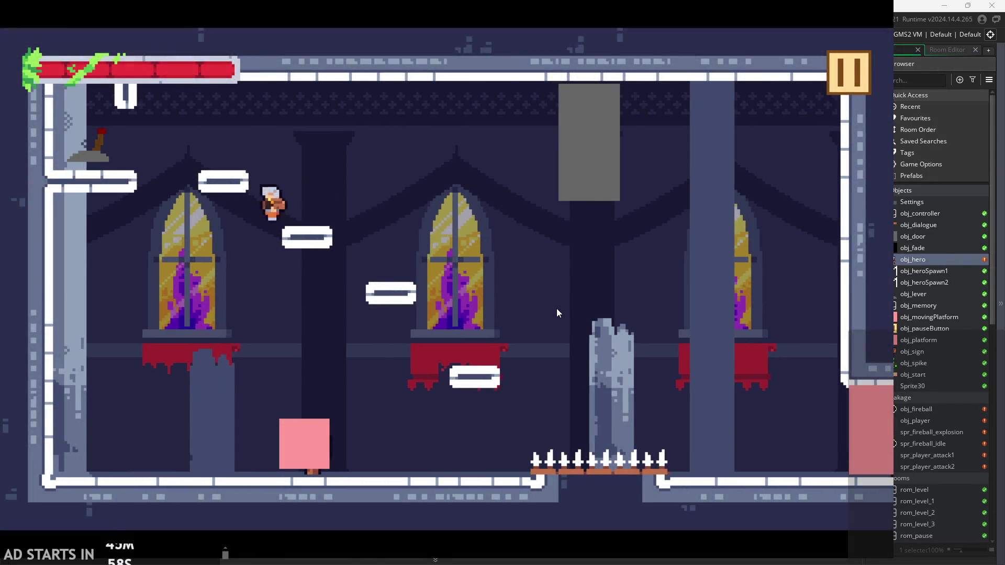
{"action": "key", "text": "Right"}
{"action": "key", "text": "Left"}
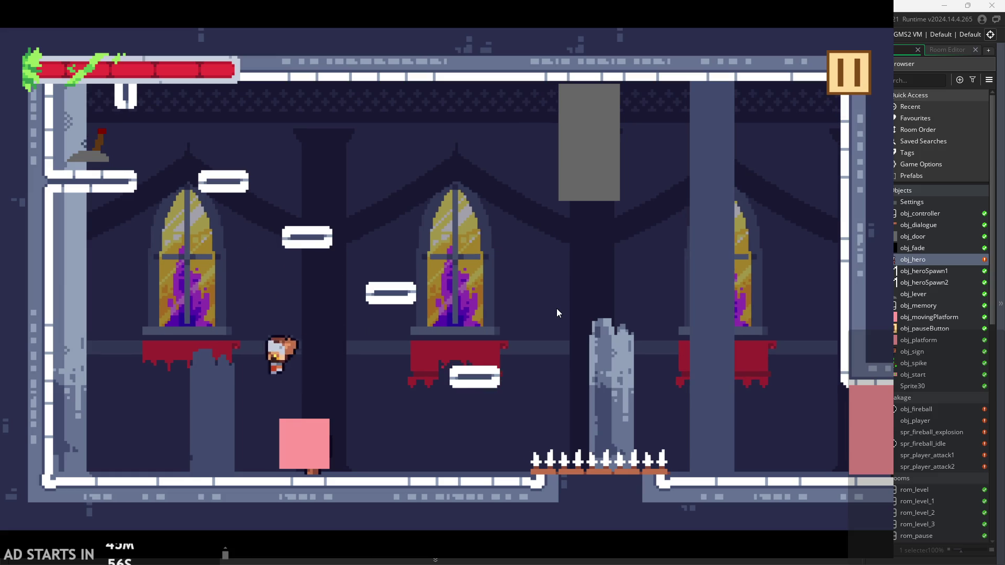
{"action": "key", "text": "space"}
{"action": "key", "text": "Right"}
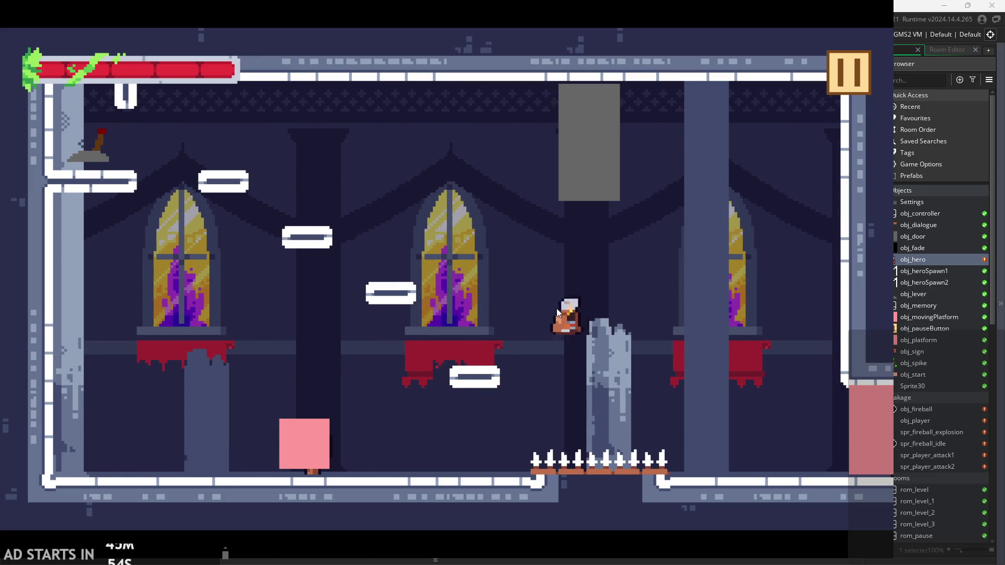
{"action": "key", "text": "Left"}
{"action": "key", "text": "Right"}
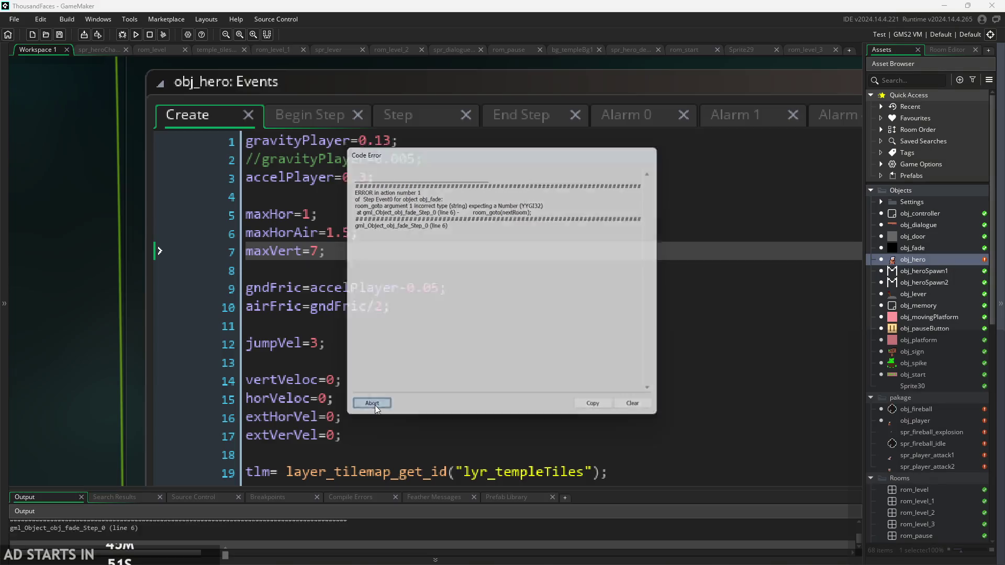
{"action": "left_click", "coordinate": [373, 404]}
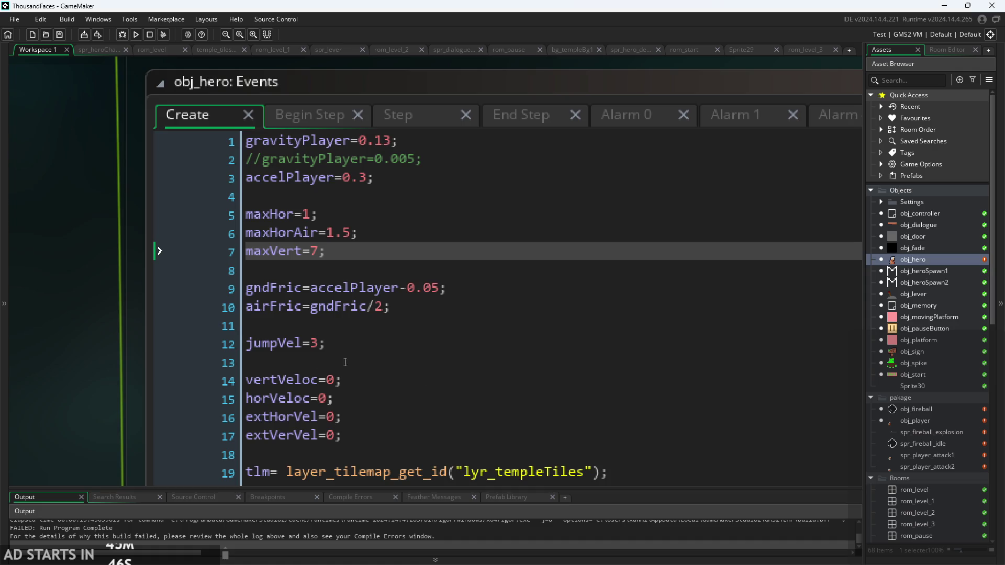
{"action": "scroll", "coordinate": [126, 348], "scroll_direction": "down", "scroll_amount": 2}
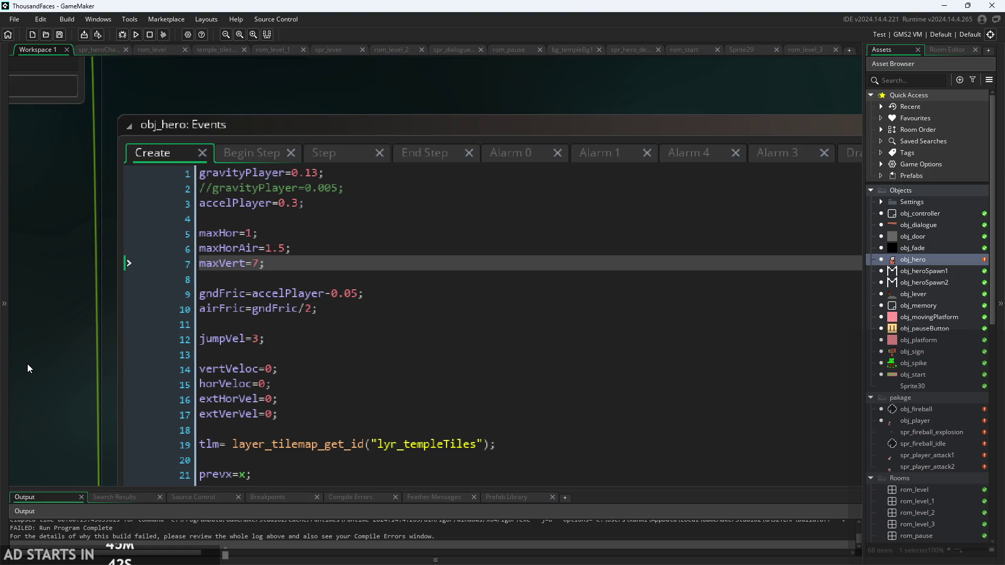
{"action": "left_click_drag", "start_coordinate": [30, 363], "coordinate": [90, 332]}
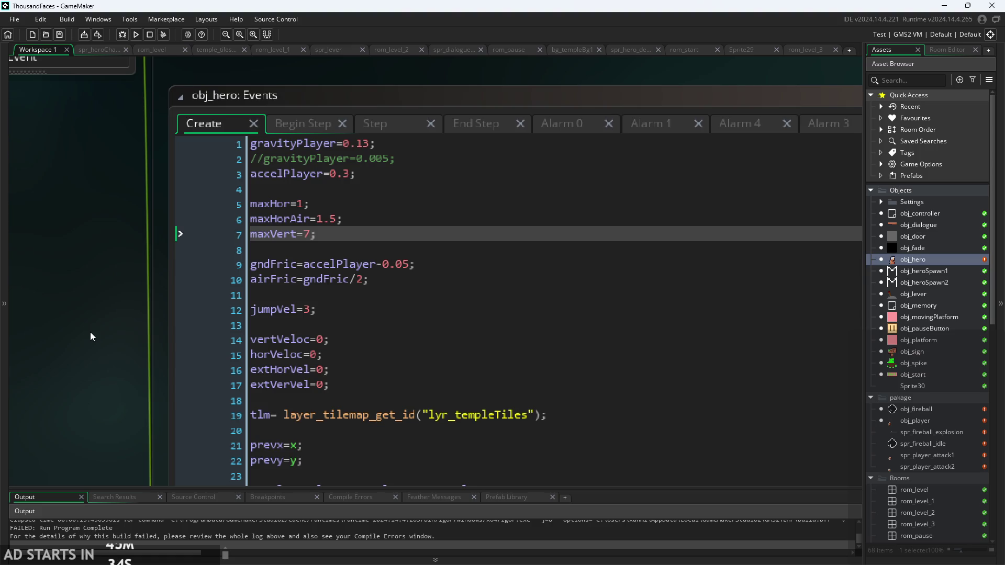
{"action": "mouse_move", "coordinate": [89, 331]}
{"action": "left_mouse_down"}
{"action": "mouse_move", "coordinate": [103, 274]}
{"action": "mouse_move", "coordinate": [90, 354]}
{"action": "left_mouse_up"}
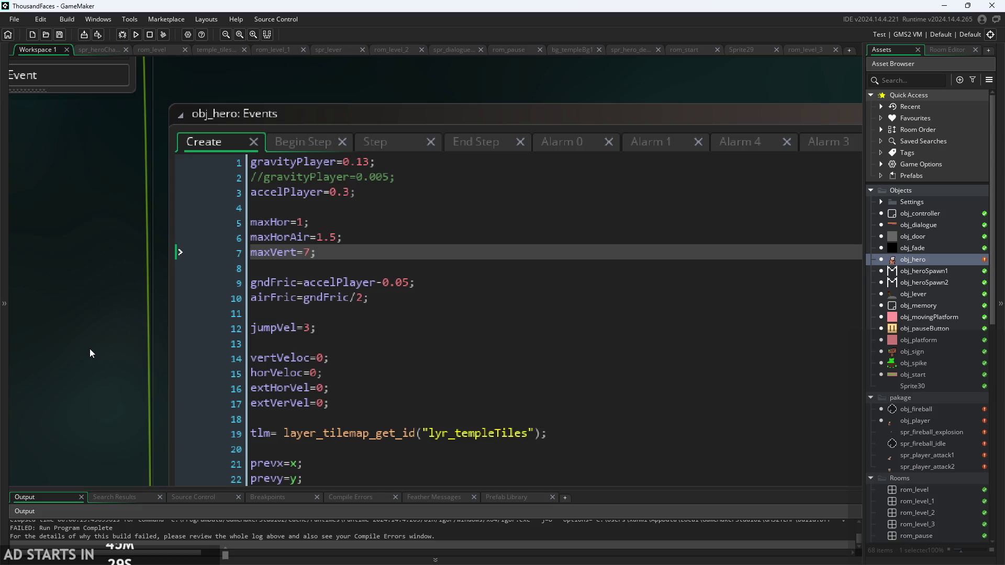
{"action": "left_click_drag", "start_coordinate": [89, 349], "coordinate": [95, 272]}
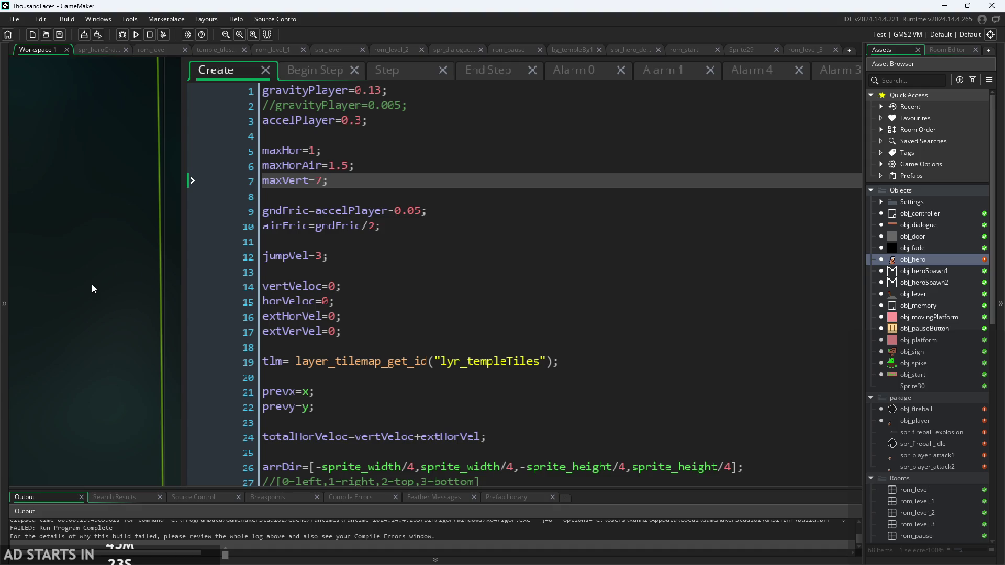
{"action": "scroll", "coordinate": [117, 283], "scroll_direction": "down", "scroll_amount": 2}
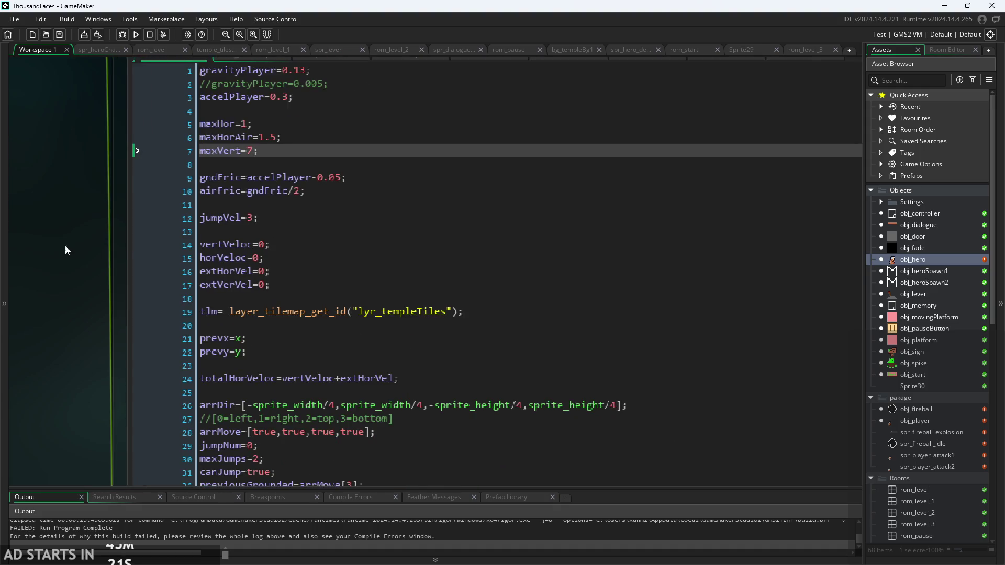
{"action": "scroll", "coordinate": [65, 246], "scroll_direction": "up", "scroll_amount": 4}
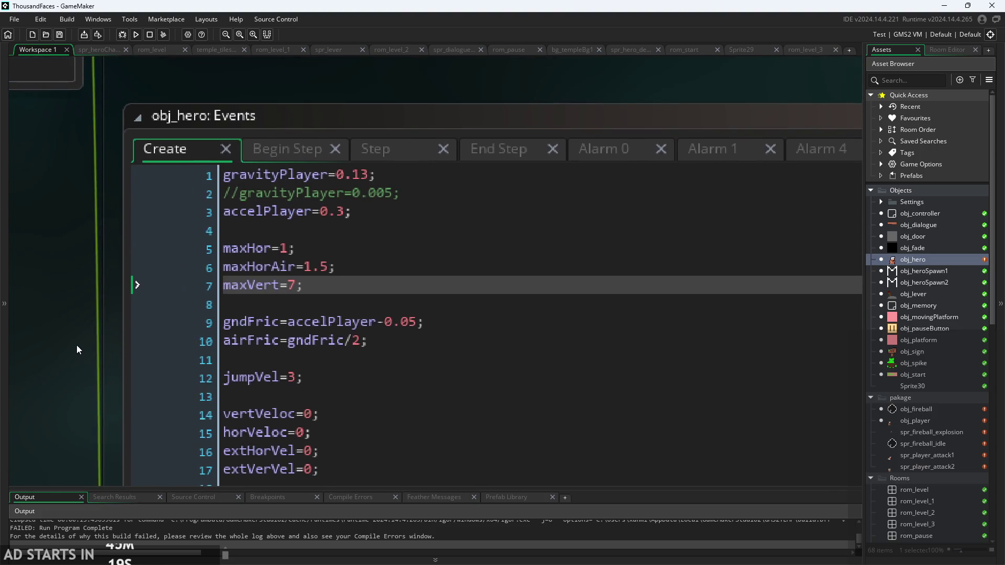
{"action": "scroll", "coordinate": [79, 343], "scroll_direction": "up", "scroll_amount": 1}
{"action": "left_click", "coordinate": [323, 231]}
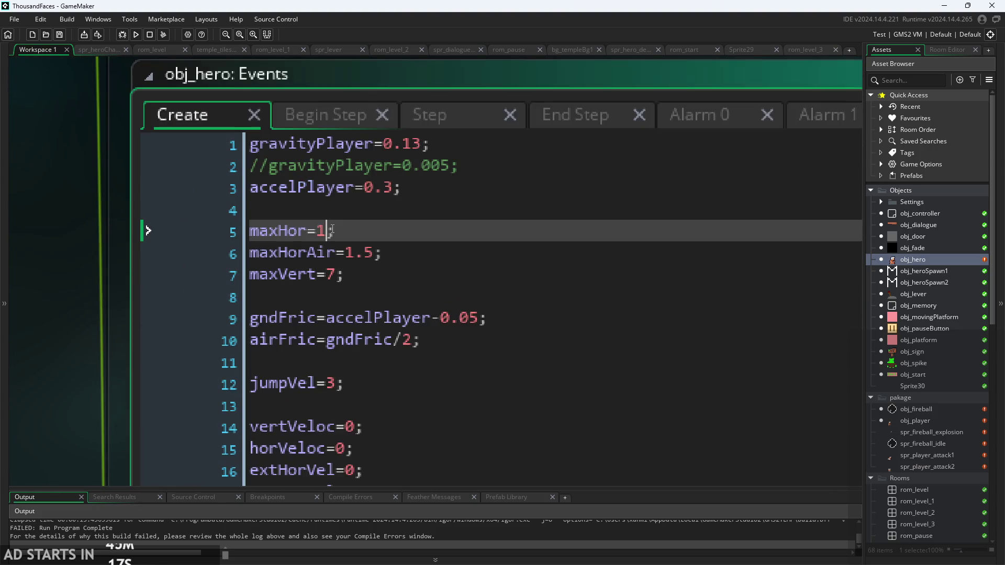
- Change maxHor to 0.75 and maxHorAir to 1, save, and run the game
{"action": "left_click", "coordinate": [372, 252]}
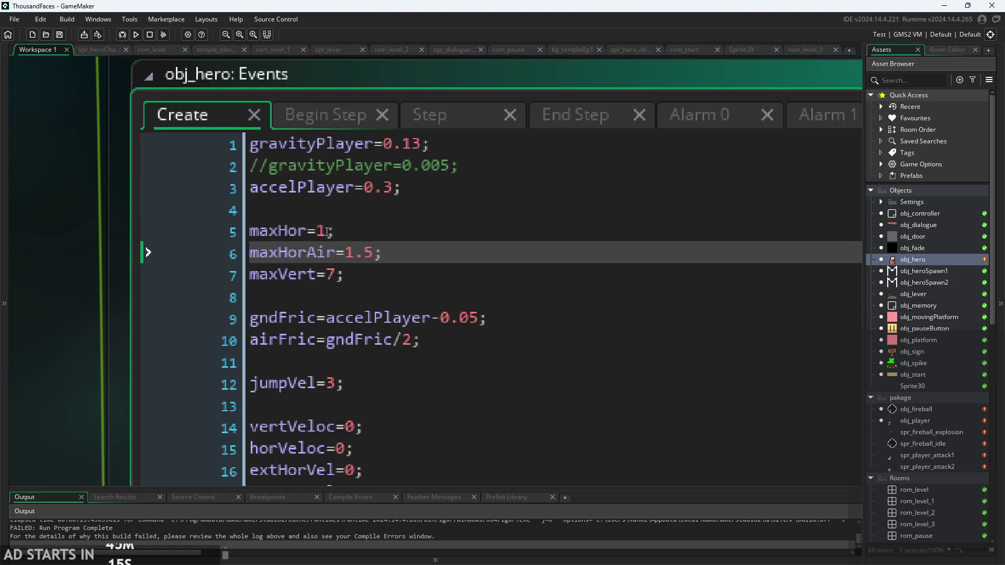
{"action": "left_click", "coordinate": [327, 232]}
{"action": "key", "text": "BackSpace"}
{"action": "type", "text": "0.,"}
{"action": "key", "text": "BackSpace"}
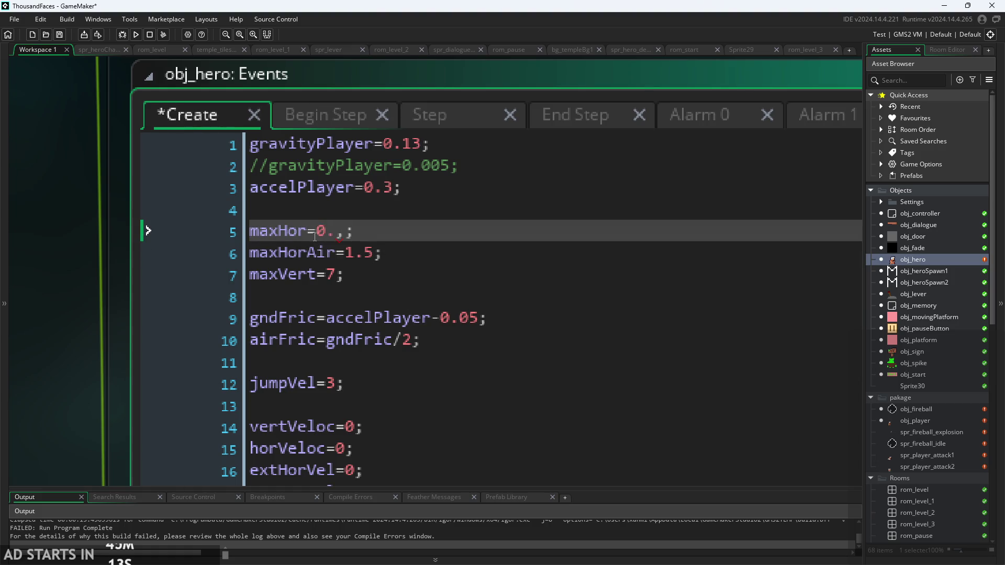
{"action": "type", "text": "75"}
{"action": "left_click_drag", "start_coordinate": [375, 252], "coordinate": [349, 262]}
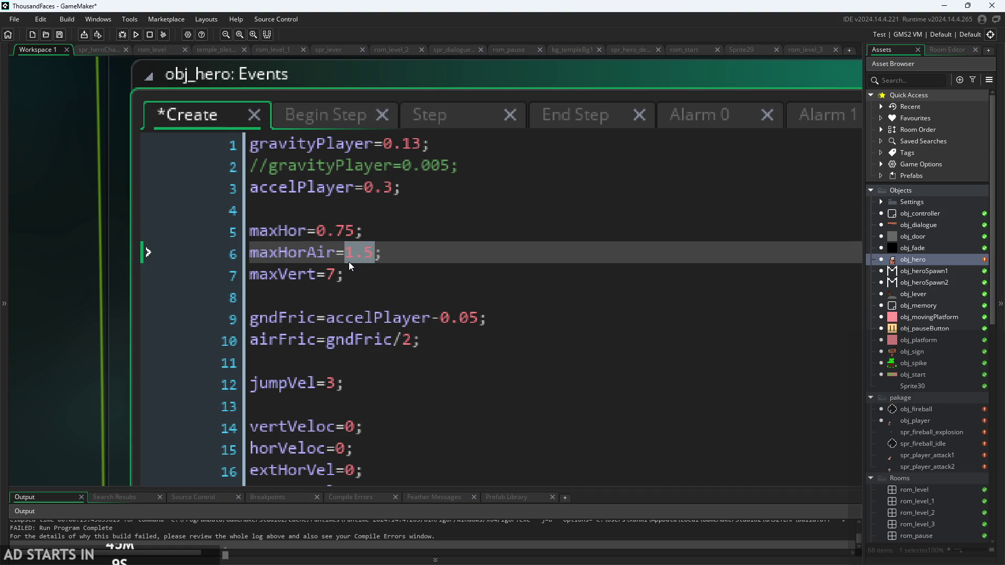
{"action": "key", "text": "ctrl+s"}
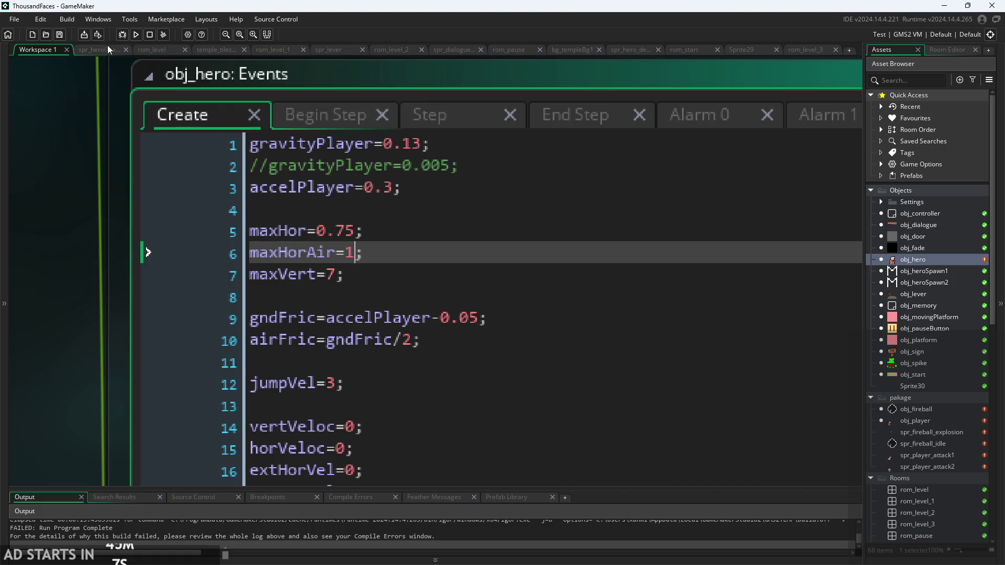
{"action": "left_click", "coordinate": [136, 34]}
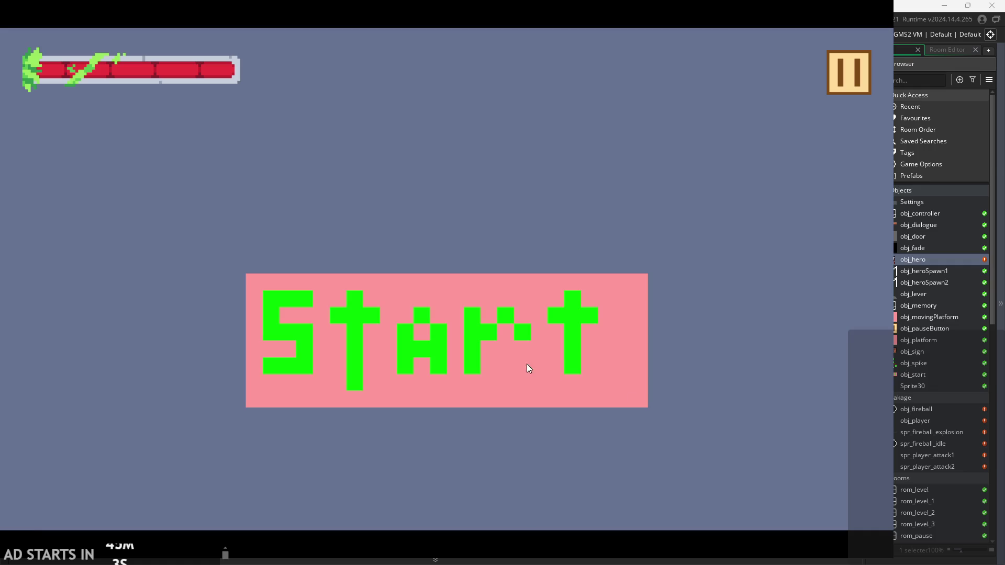
- Start the game, walk and jump the hero across the platforms, then dismiss the crash
{"action": "left_click", "coordinate": [513, 391]}
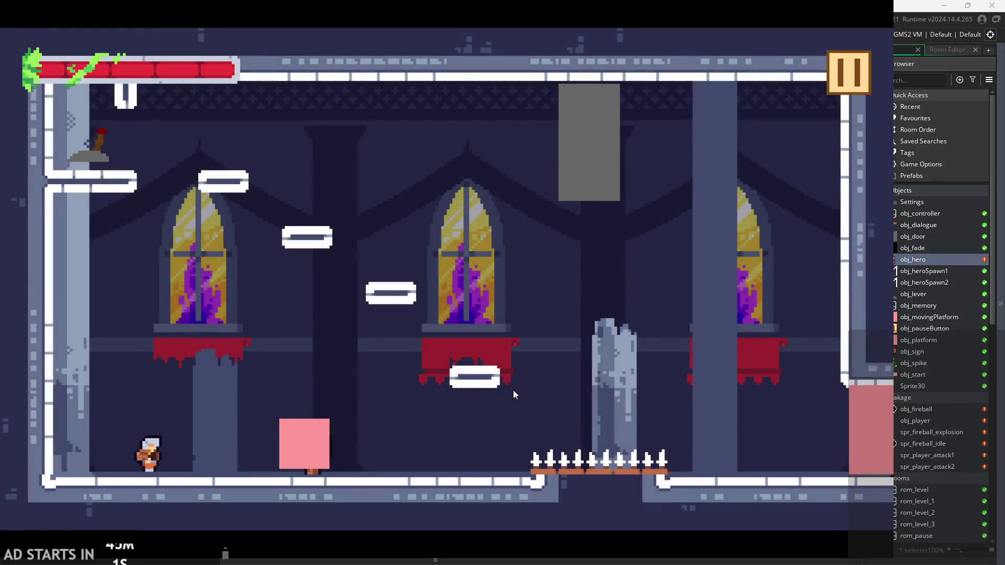
{"action": "key", "text": "Right"}
{"action": "key", "text": "Up"}
{"action": "key", "text": "Left"}
{"action": "key", "text": "Up"}
{"action": "key", "text": "Right"}
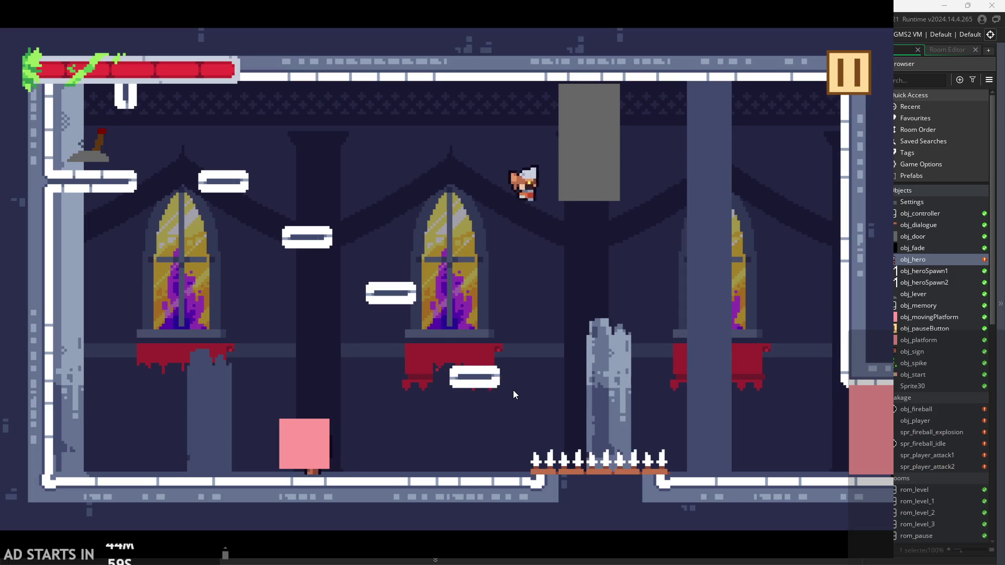
{"action": "left_click", "coordinate": [367, 406]}
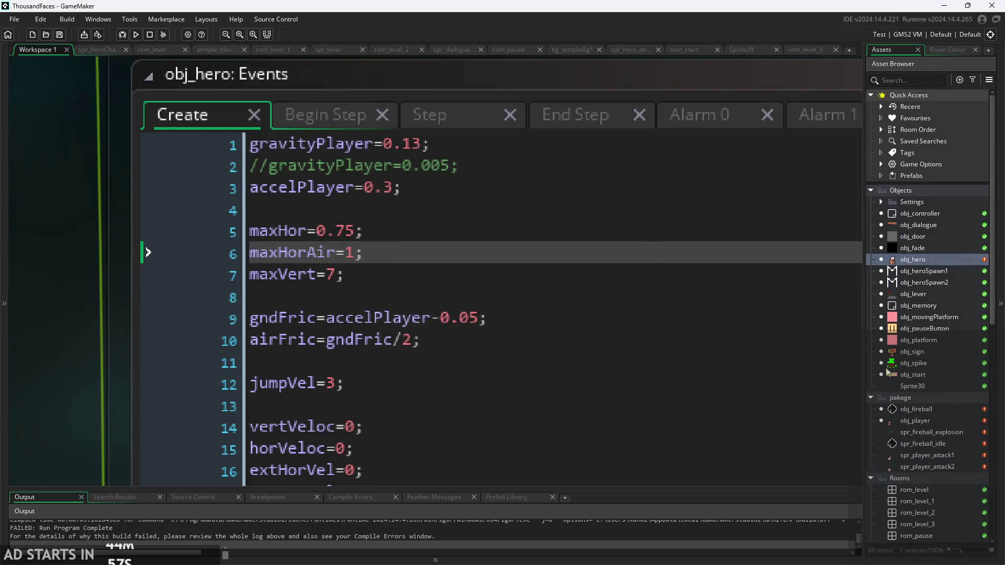
- Delete the obj_door instance from rom_level and run the game again
{"action": "double_click", "coordinate": [922, 490]}
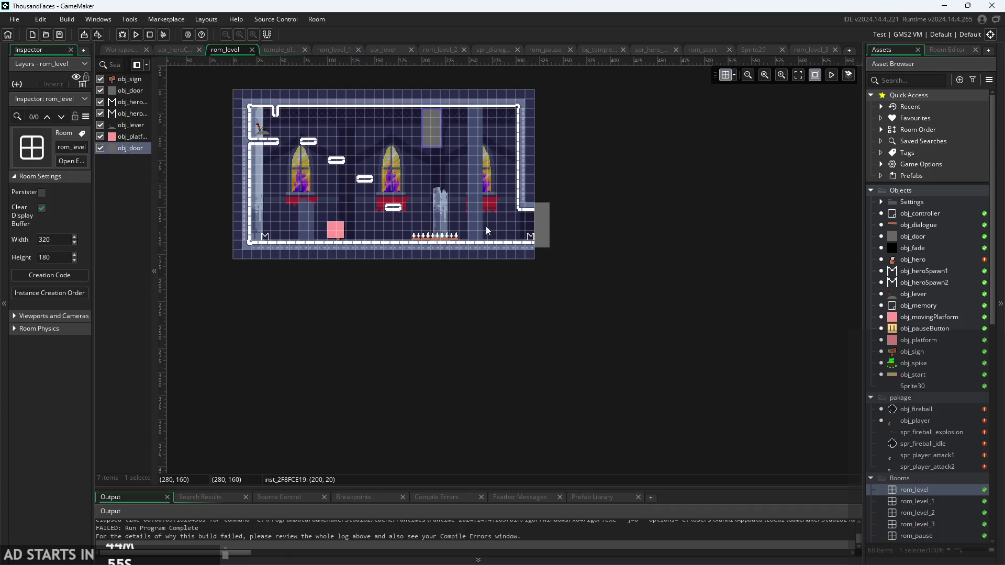
{"action": "left_click", "coordinate": [428, 142]}
{"action": "key", "text": "Delete"}
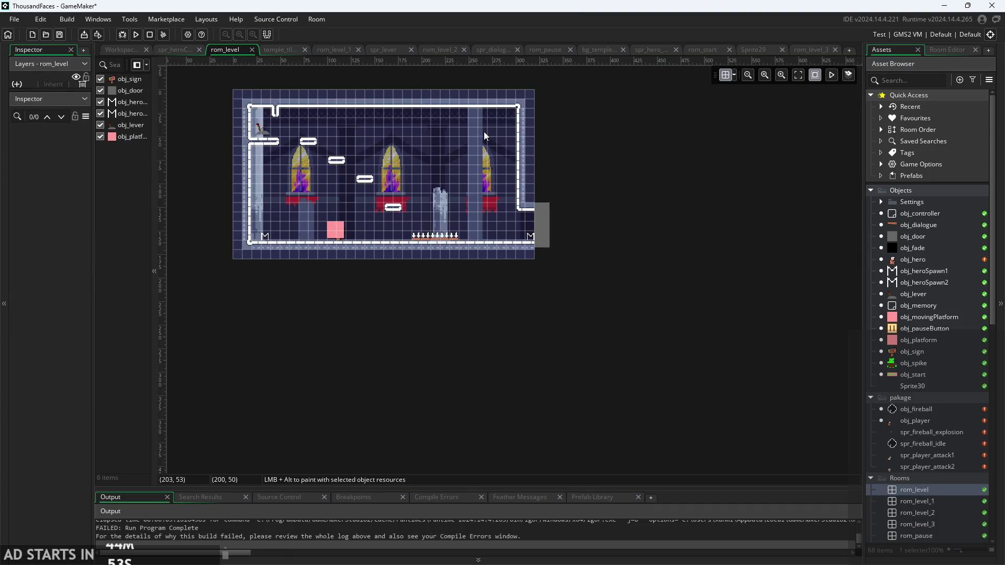
{"action": "left_click", "coordinate": [128, 51]}
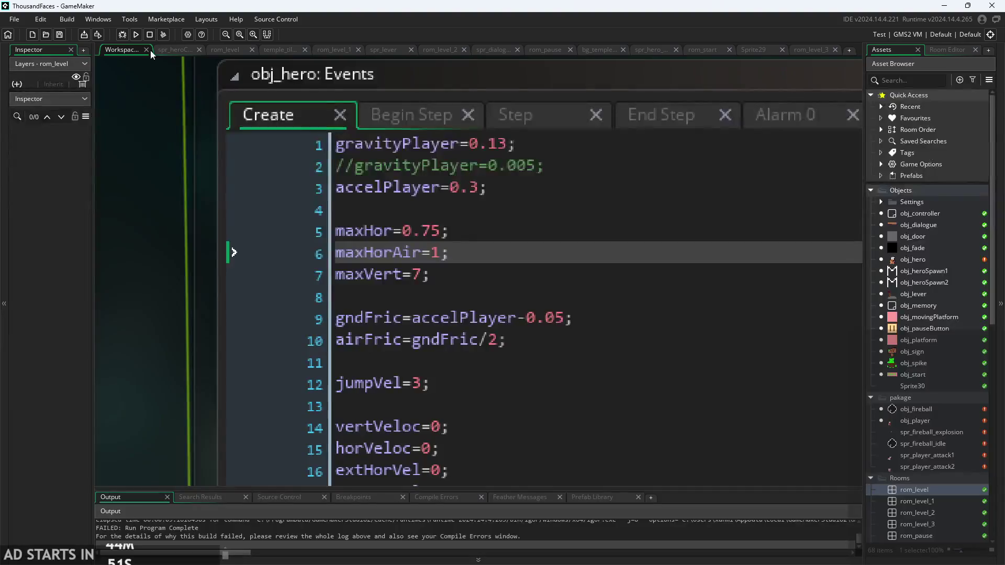
{"action": "left_click", "coordinate": [137, 36]}
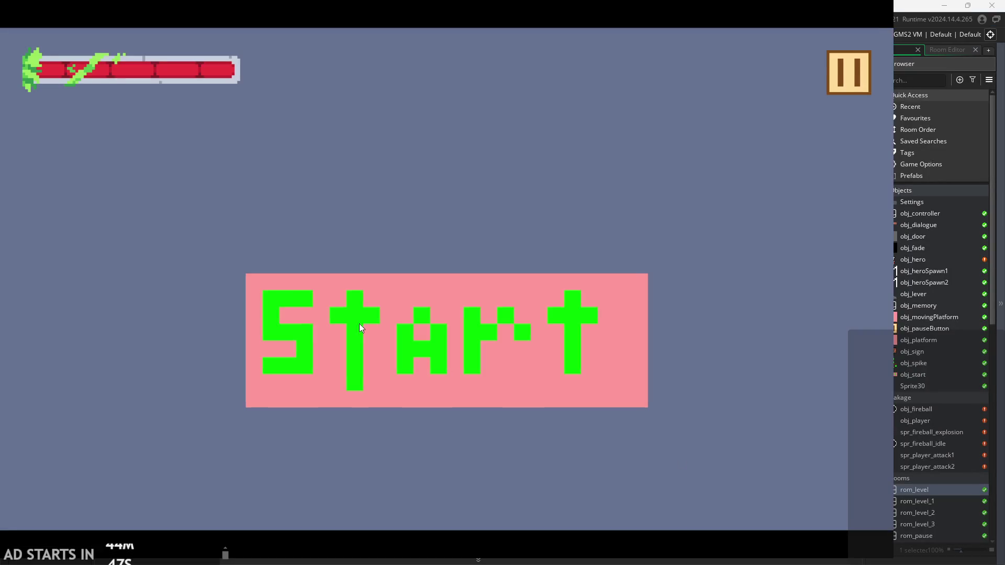
- Start the game and jump the hero past the spikes onto the window ledge and pink block
{"action": "left_click", "coordinate": [360, 326]}
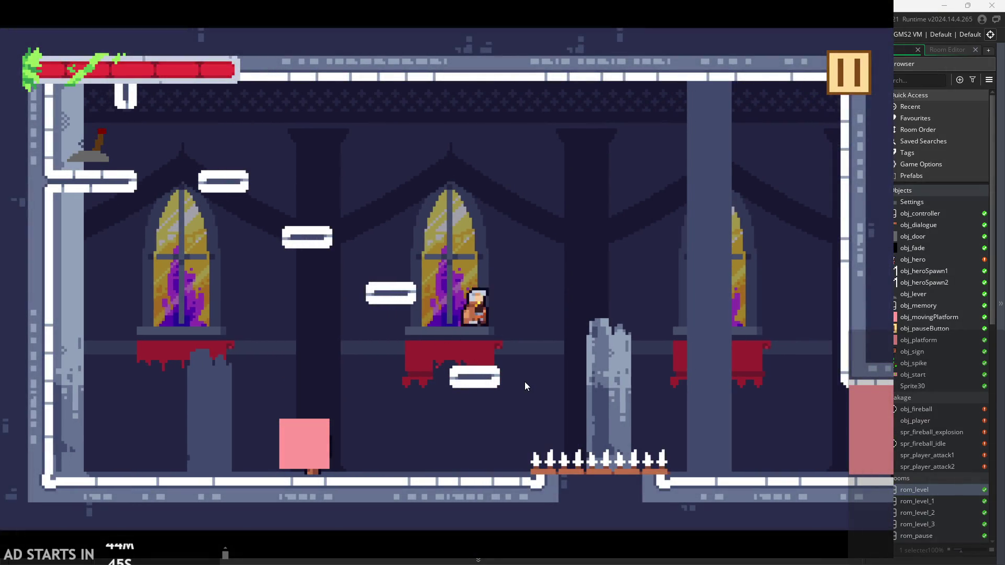
{"action": "key", "text": "space"}
{"action": "key", "text": "Right"}
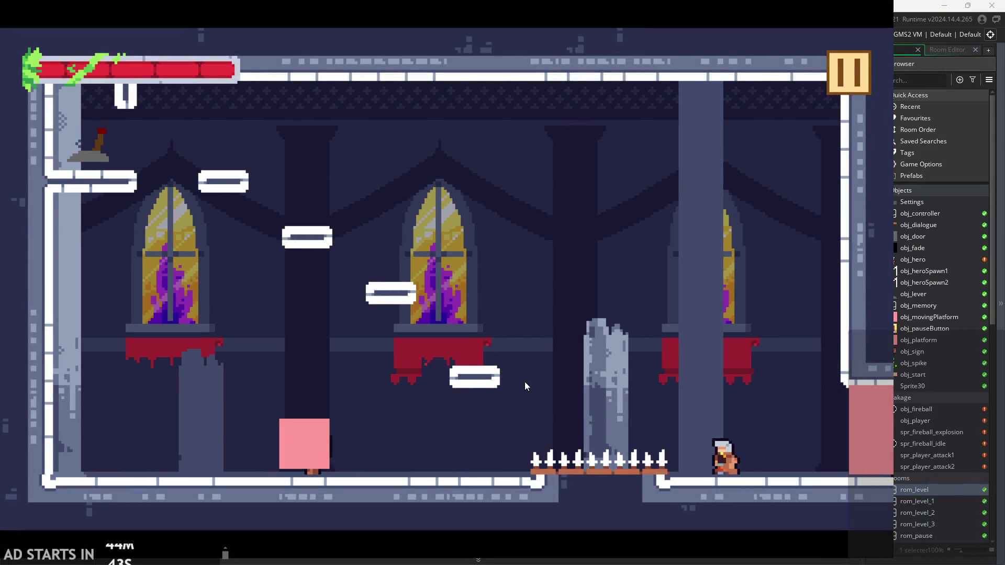
{"action": "key", "text": "space"}
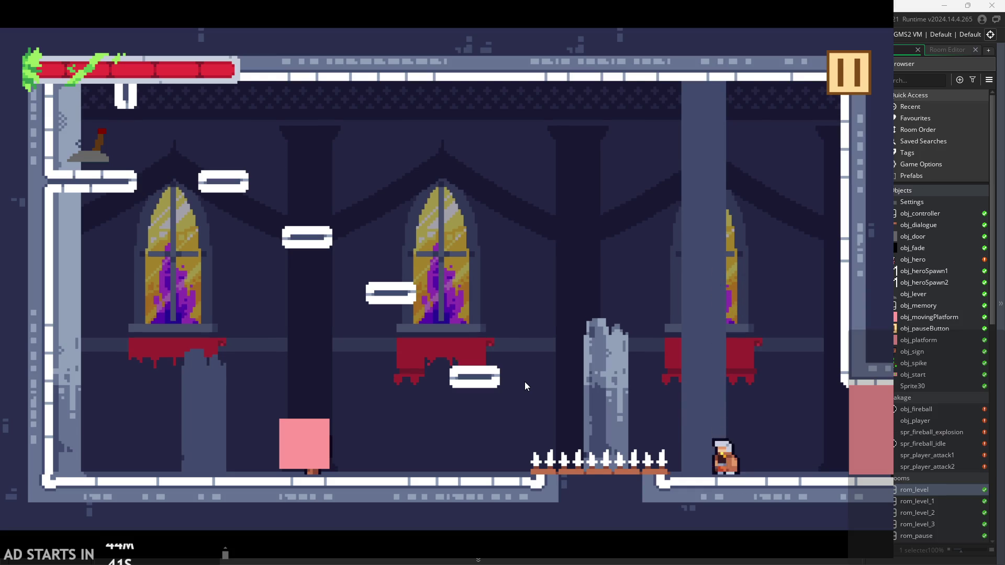
{"action": "key", "text": "space"}
{"action": "key", "text": "Left"}
{"action": "key", "text": "Left"}
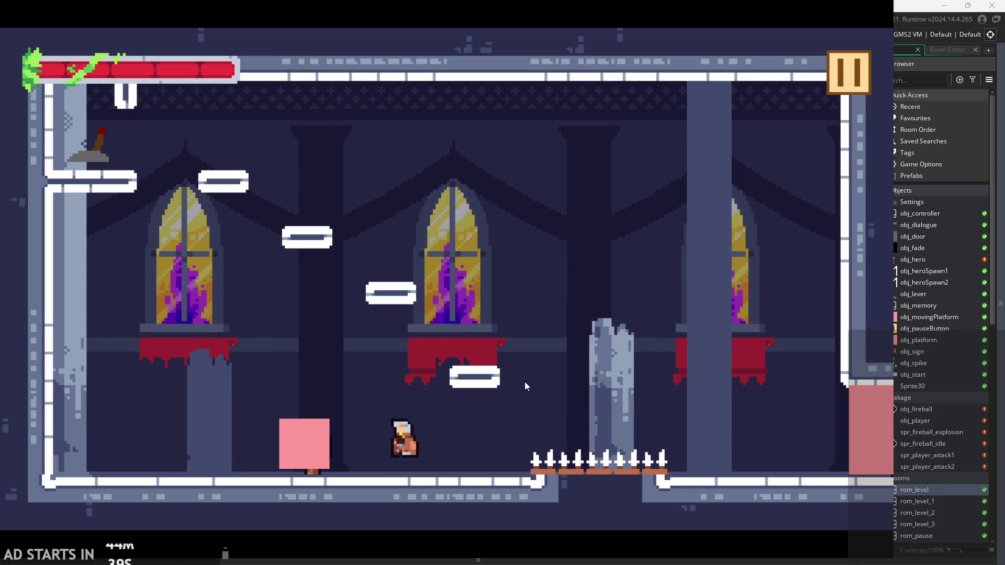
{"action": "key", "text": "space"}
{"action": "key", "text": "space"}
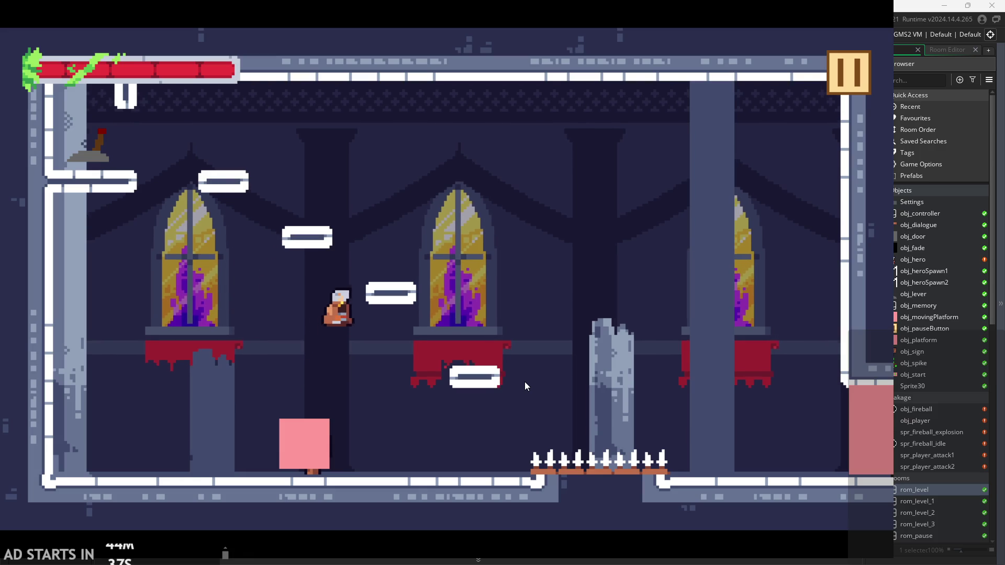
- Fly the hero toward the right pillar, back onto the middle window ledge, then pause
{"action": "key", "text": "space"}
{"action": "key", "text": "Right"}
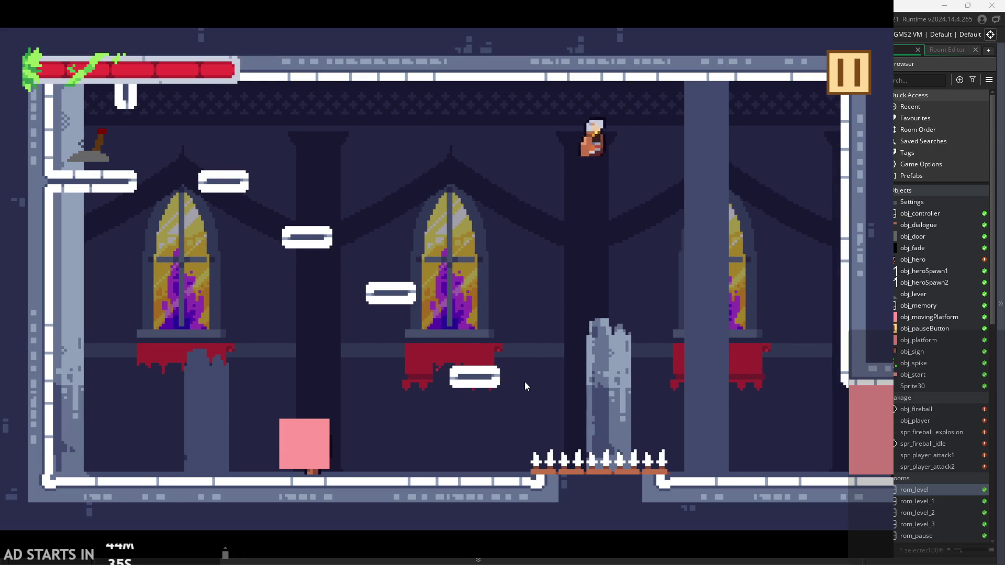
{"action": "key", "text": "Left"}
{"action": "key", "text": "space"}
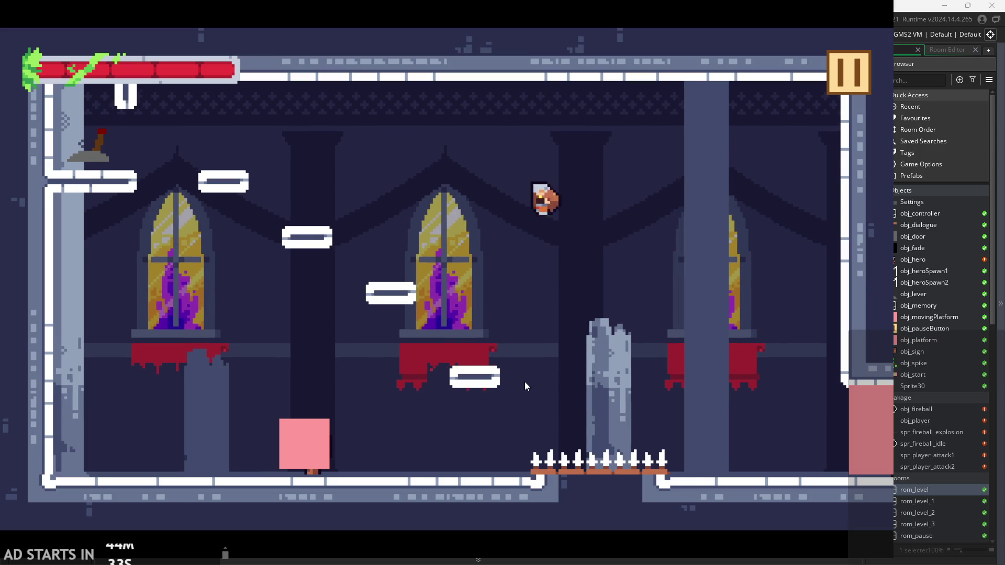
{"action": "key", "text": "Left"}
{"action": "key", "text": "Right"}
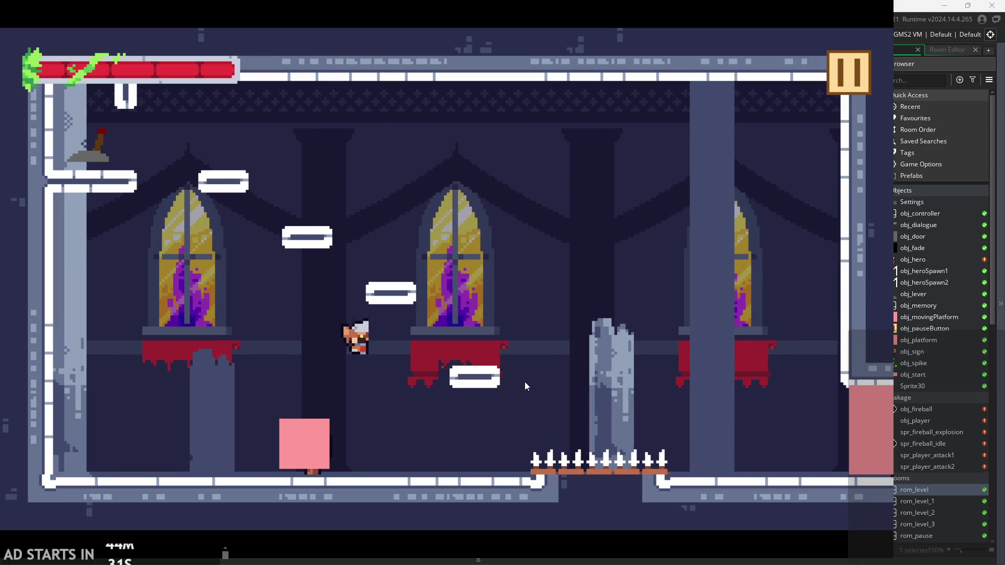
{"action": "key", "text": "space"}
{"action": "key", "text": "space"}
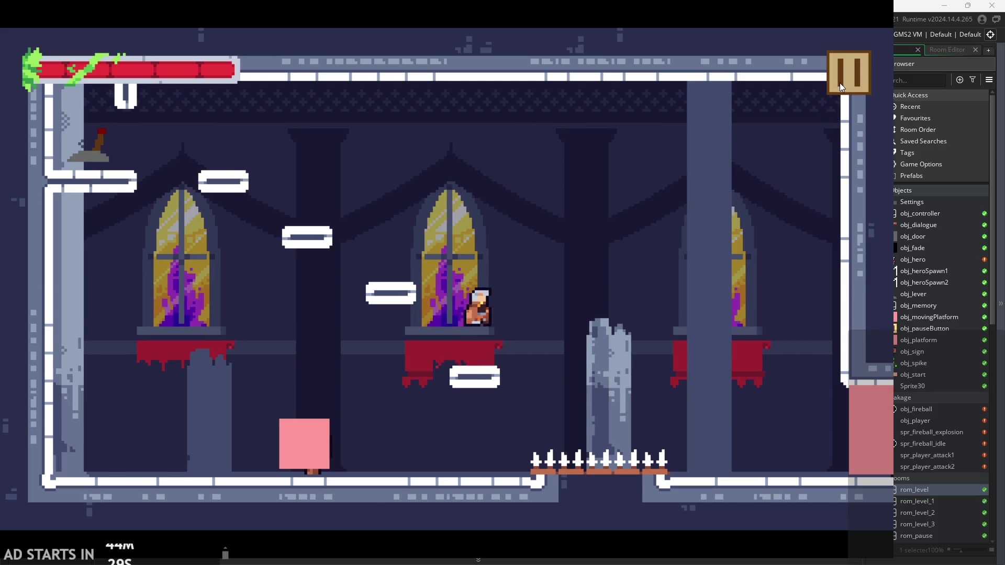
{"action": "key", "text": "Left"}
{"action": "key", "text": "Right"}
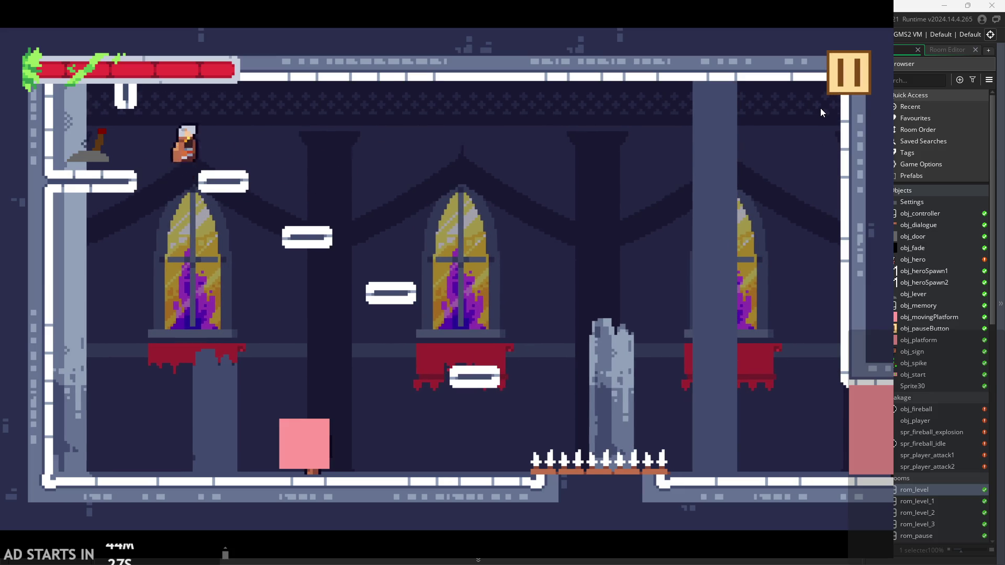
{"action": "key", "text": "Left"}
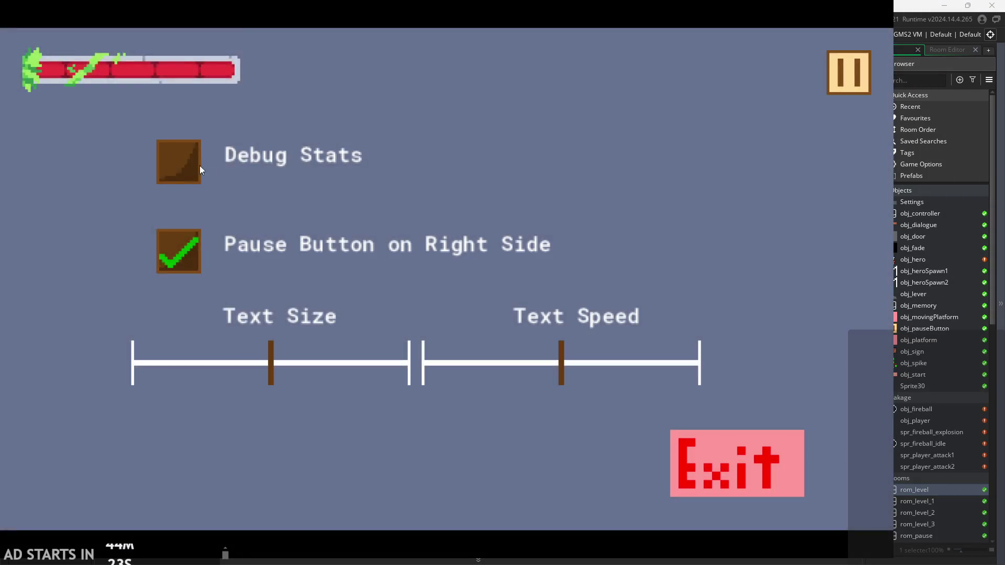
- Enable Debug Stats, resume, and run and jump the hero between the floor and central platforms
{"action": "left_click", "coordinate": [199, 166]}
{"action": "left_click", "coordinate": [853, 73]}
{"action": "key", "text": "Right"}
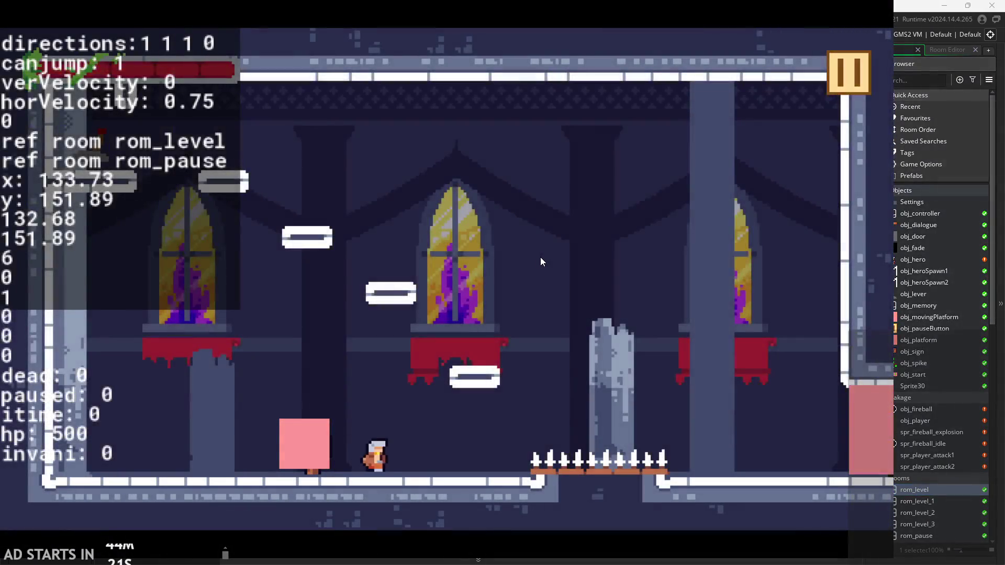
{"action": "key", "text": "Up"}
{"action": "key", "text": "Left"}
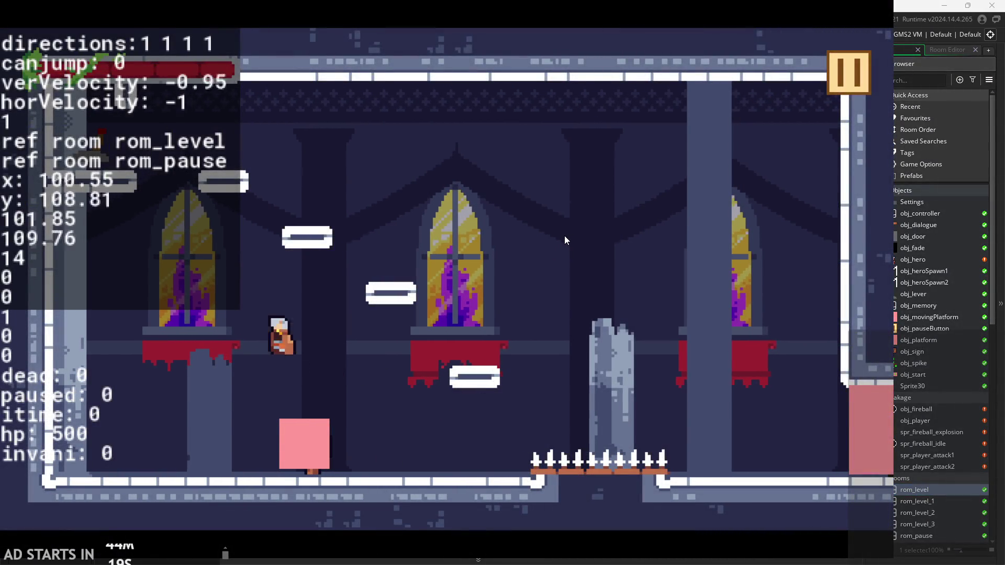
{"action": "key", "text": "Right"}
{"action": "key", "text": "Up"}
{"action": "key", "text": "Right"}
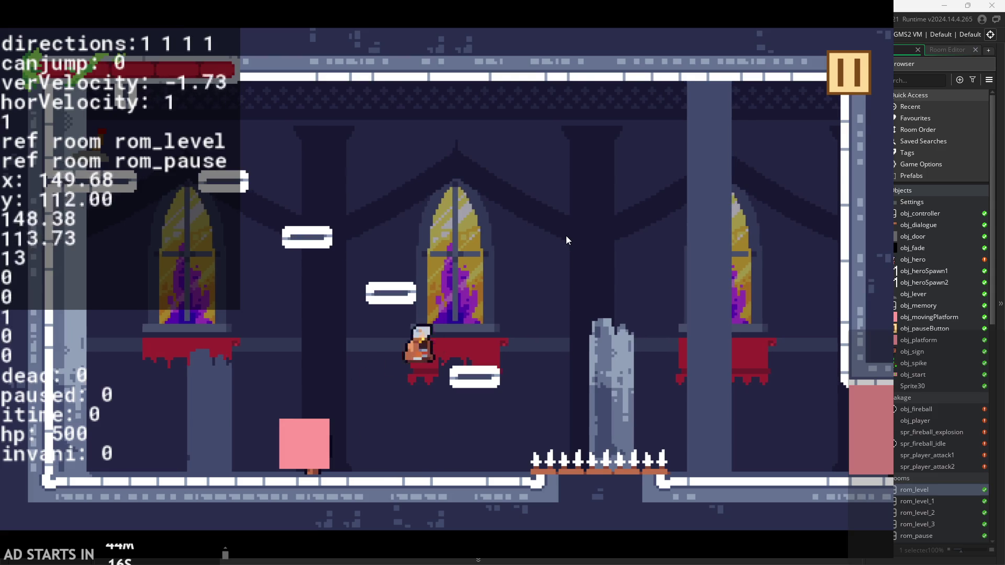
{"action": "key", "text": "Left"}
{"action": "key", "text": "Up"}
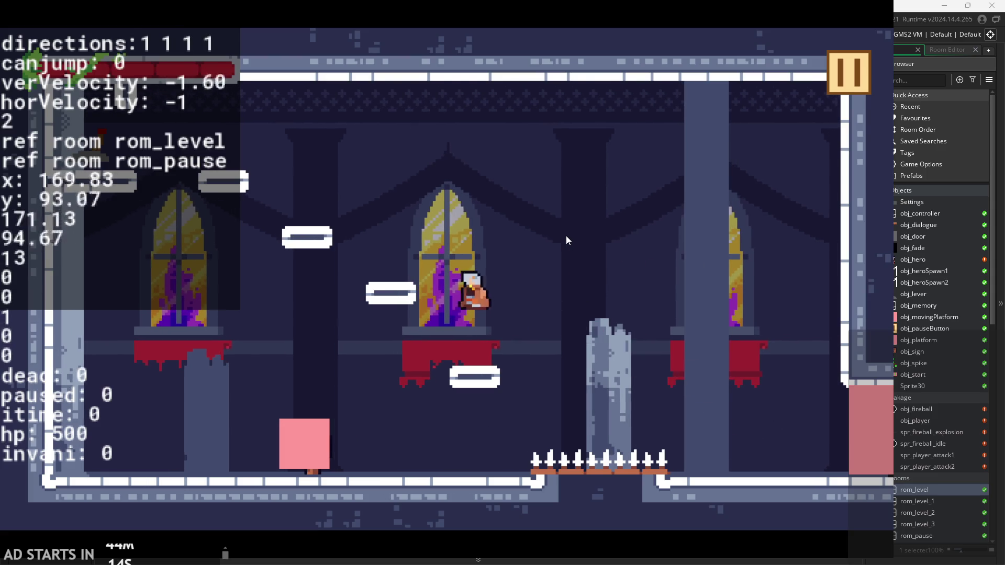
{"action": "key", "text": "Right"}
{"action": "key", "text": "Up"}
{"action": "key", "text": "Up"}
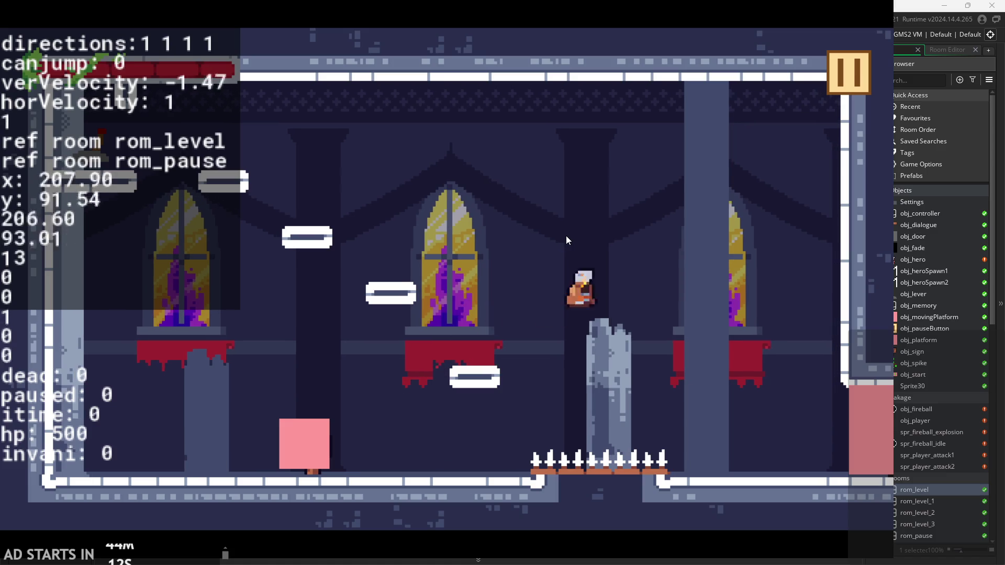
{"action": "key", "text": "Left"}
{"action": "key", "text": "Right"}
{"action": "key", "text": "Up"}
{"action": "key", "text": "Up"}
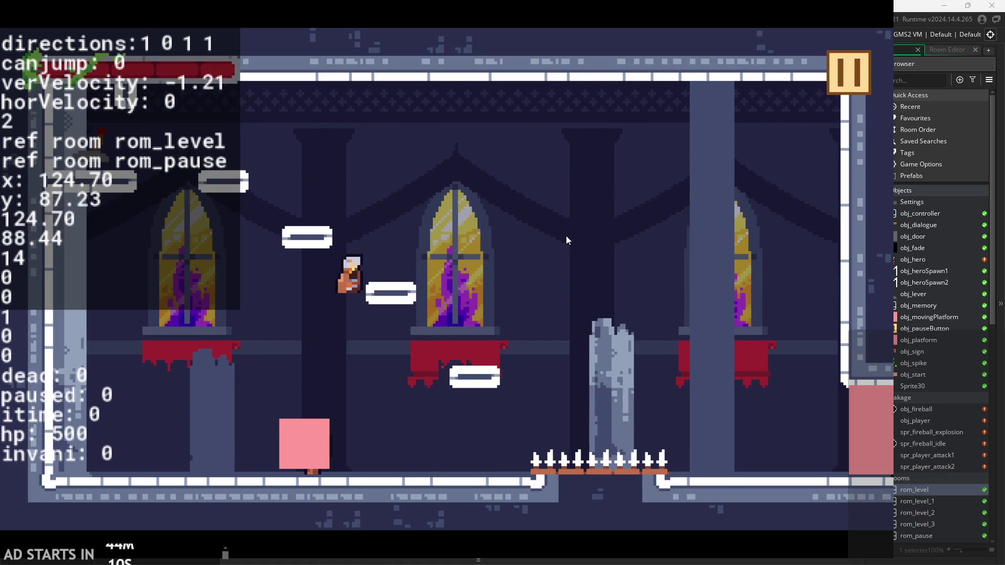
{"action": "key", "text": "Left"}
{"action": "key", "text": "Up"}
{"action": "key", "text": "Right"}
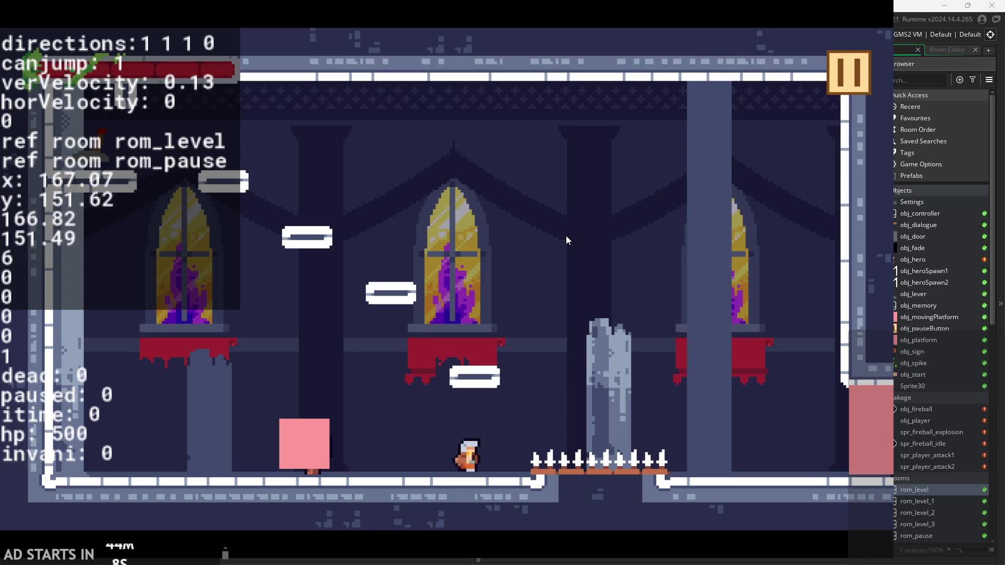
{"action": "key", "text": "Left"}
{"action": "key", "text": "Up"}
{"action": "key", "text": "Right"}
{"action": "key", "text": "Left"}
{"action": "key", "text": "Up"}
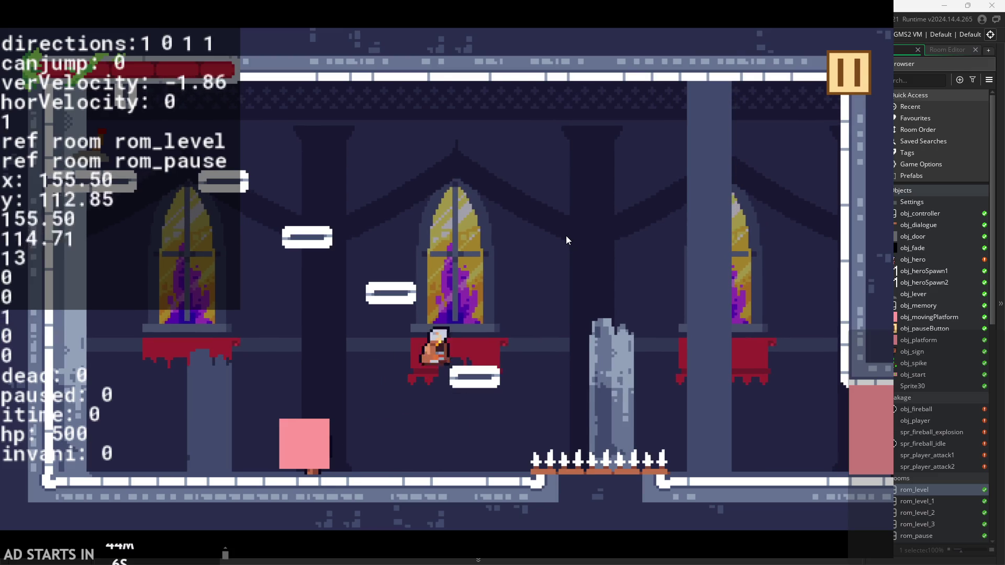
{"action": "key", "text": "Right"}
{"action": "key", "text": "Left"}
{"action": "key", "text": "Right"}
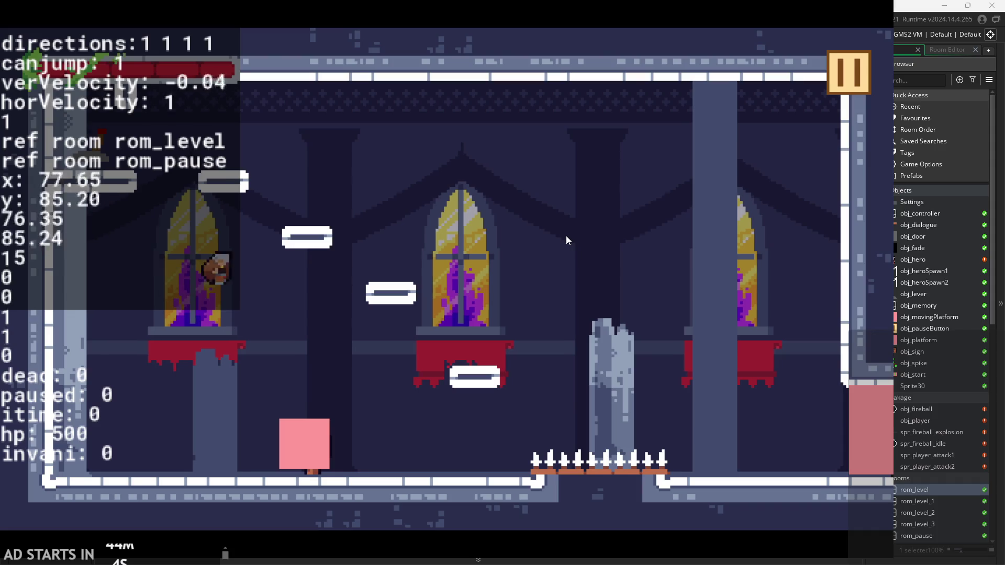
{"action": "key", "text": "Left"}
{"action": "key", "text": "Up"}
{"action": "key", "text": "Right"}
{"action": "key", "text": "Left"}
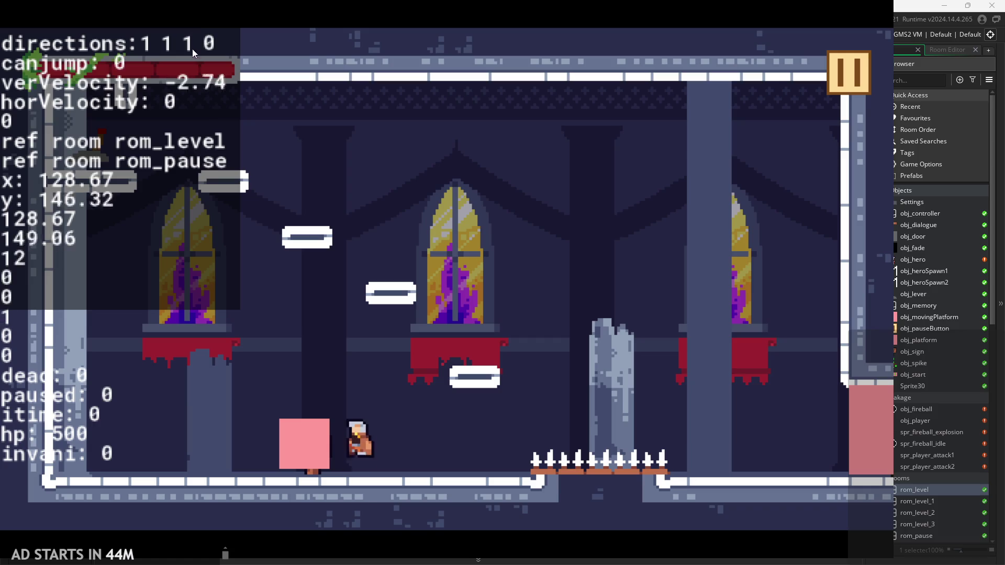
{"action": "key", "text": "Up"}
{"action": "key", "text": "Right"}
{"action": "key", "text": "Left"}
{"action": "key", "text": "Right"}
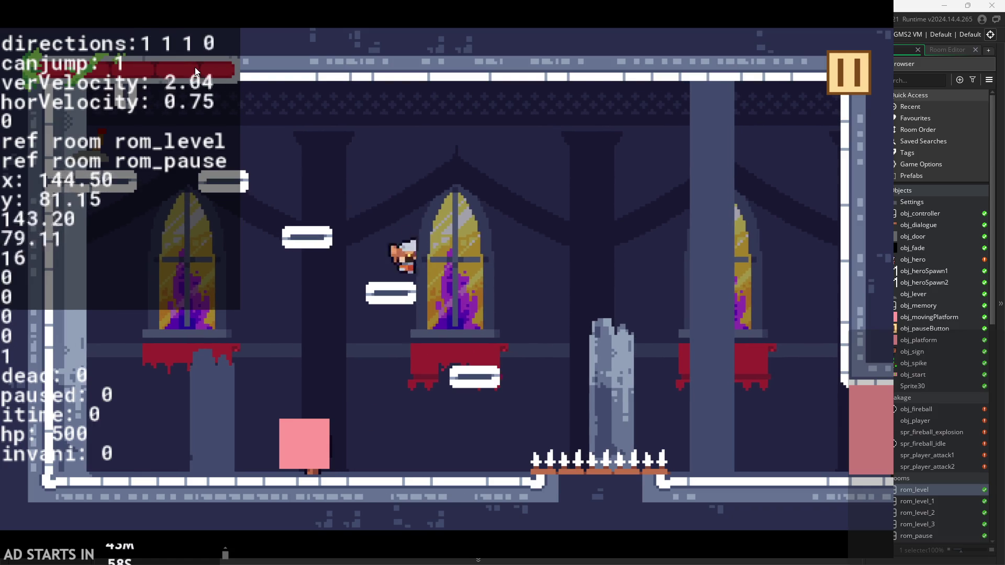
{"action": "key", "text": "Up"}
{"action": "key", "text": "Left"}
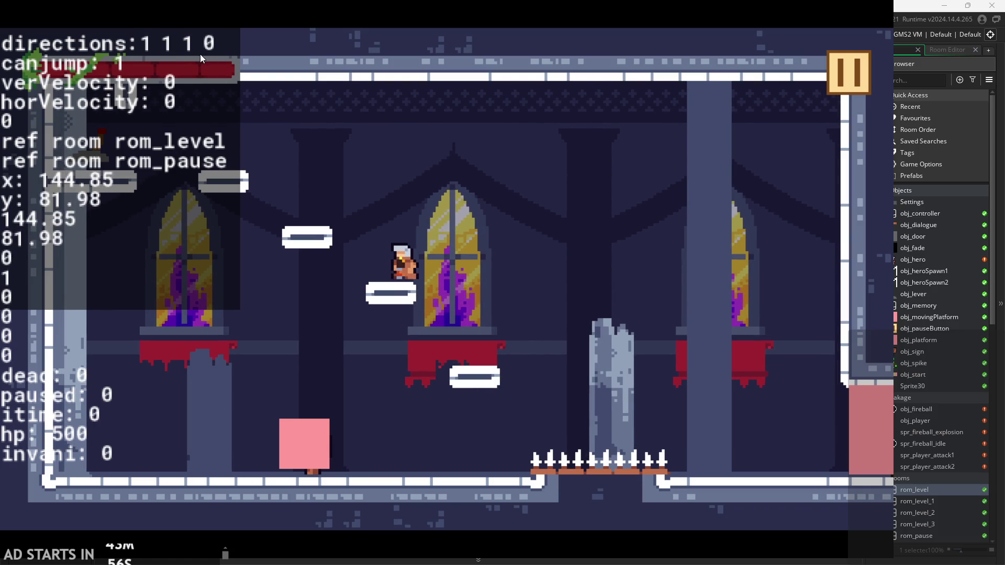
{"action": "key", "text": "Up"}
{"action": "key", "text": "Right"}
{"action": "key", "text": "Left"}
{"action": "key", "text": "Right"}
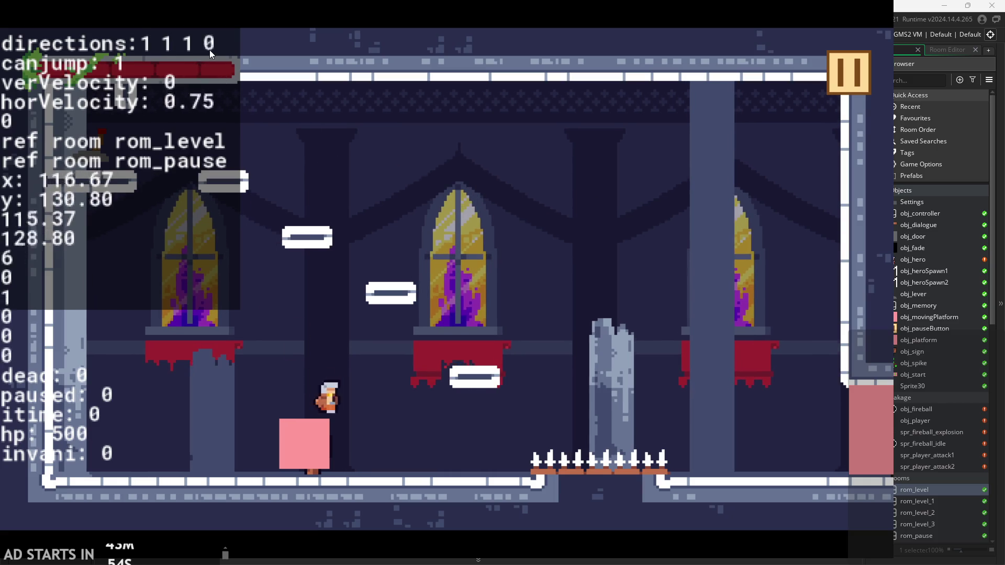
{"action": "key", "text": "Left"}
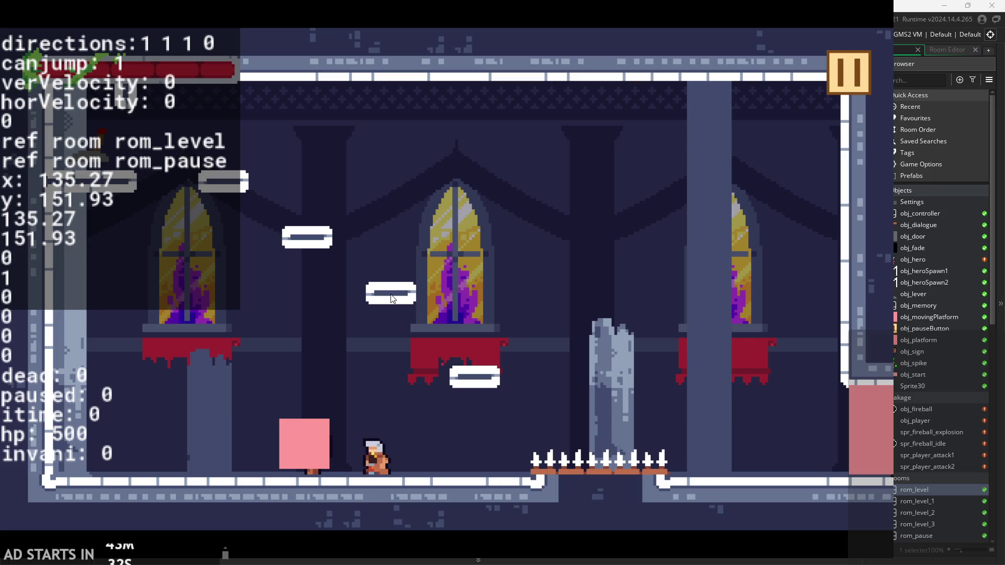
- Jump the hero onto the pink block and steer it in mid-air up near the castle ceiling
{"action": "key", "text": "Right"}
{"action": "key", "text": "Up"}
{"action": "key", "text": "Left"}
{"action": "key", "text": "Right"}
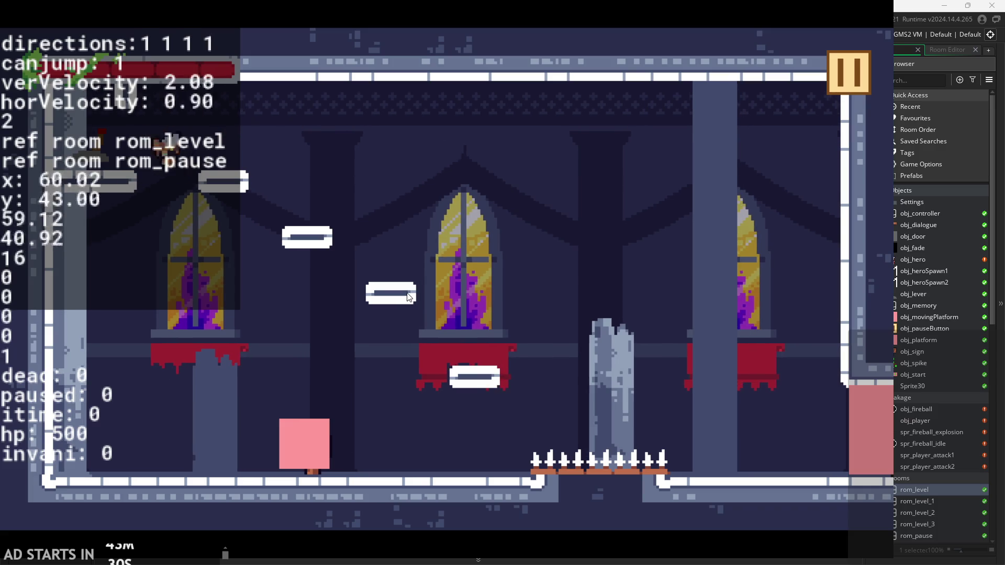
{"action": "key", "text": "Up"}
{"action": "key", "text": "Left"}
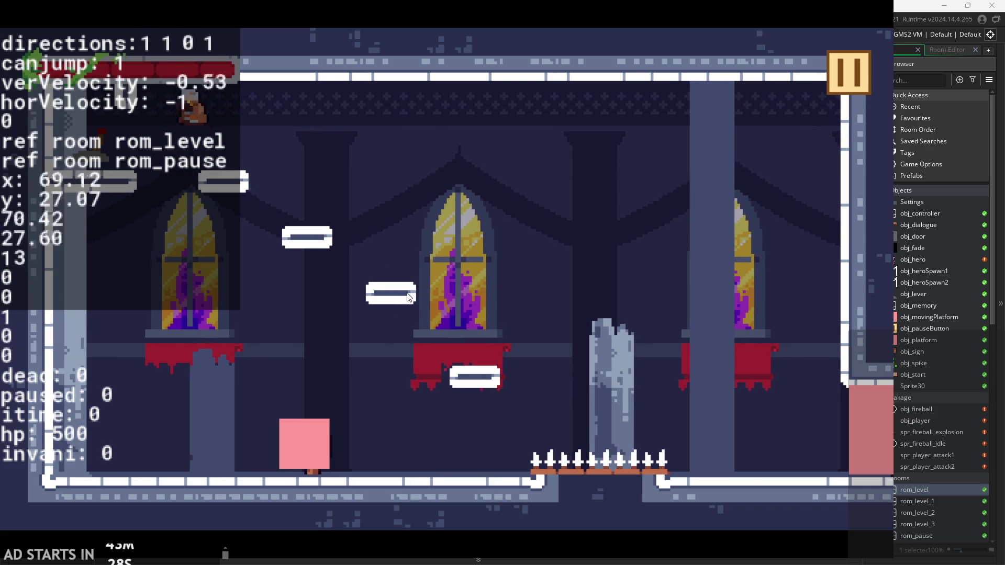
{"action": "key", "text": "Right"}
{"action": "key", "text": "Up"}
{"action": "key", "text": "Left"}
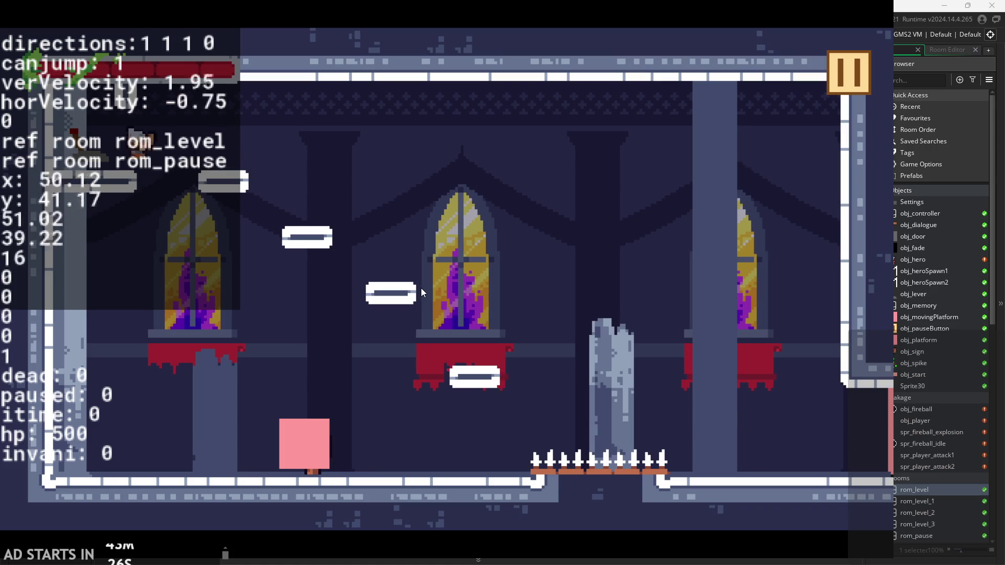
{"action": "key", "text": "Right"}
{"action": "key", "text": "Up"}
{"action": "key", "text": "Left"}
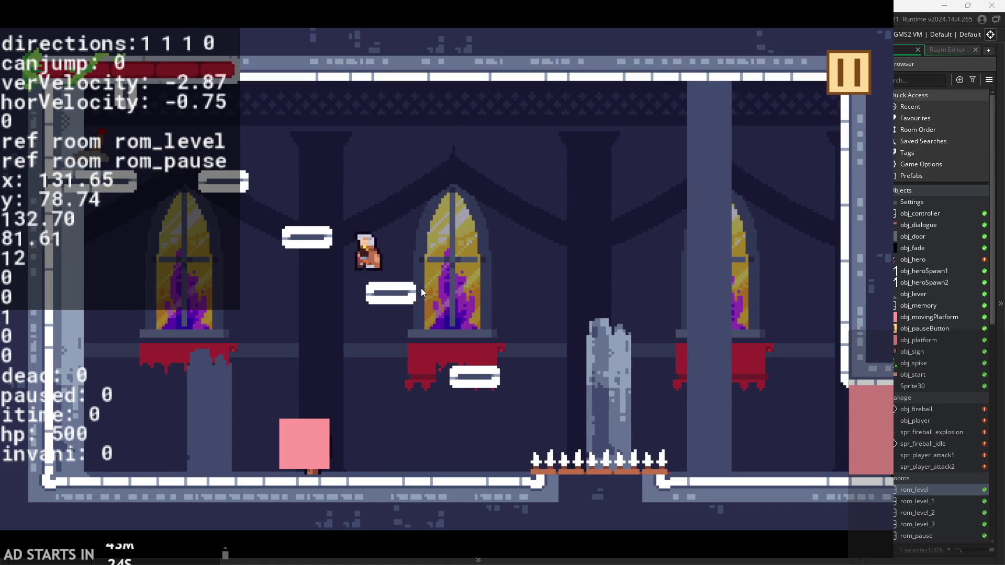
{"action": "key", "text": "Right"}
{"action": "key", "text": "Up"}
{"action": "key", "text": "Left"}
{"action": "key", "text": "Right"}
{"action": "key", "text": "Left"}
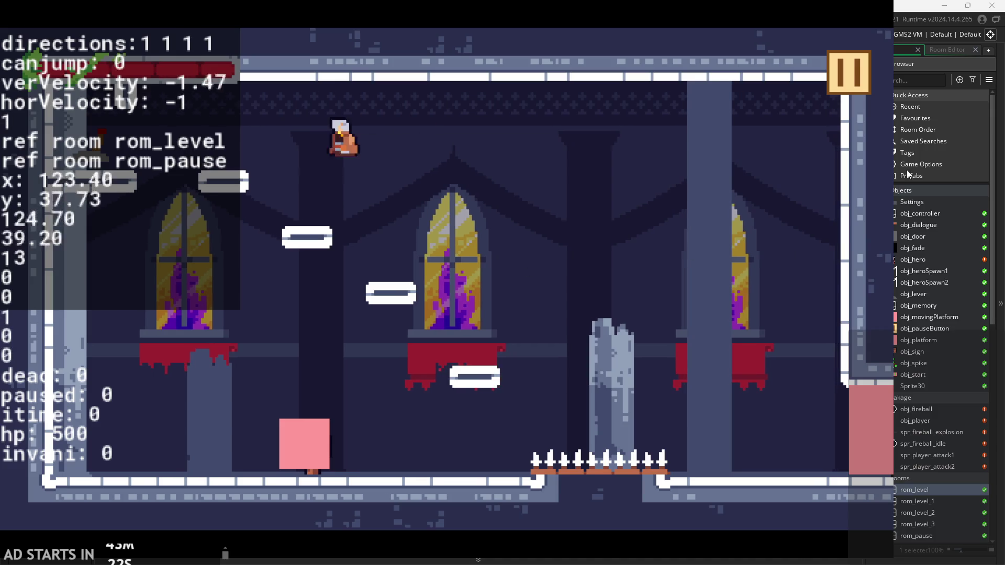
- Quit the test run, set maxHor=0.5 and maxHorAir=0.75 in obj_hero's Create event, save, and rerun
{"action": "left_click", "coordinate": [845, 79]}
{"action": "left_click", "coordinate": [730, 480]}
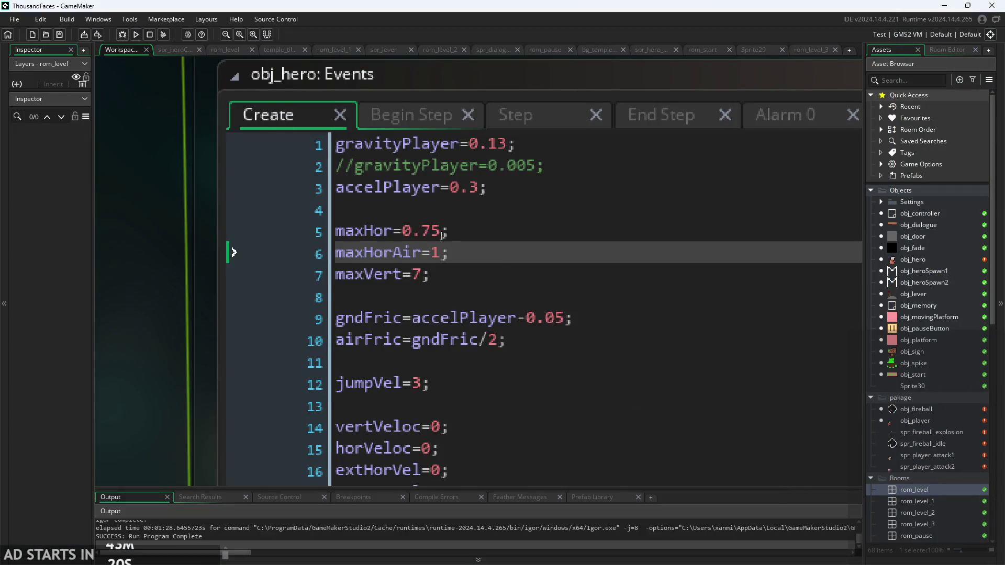
{"action": "left_click_drag", "start_coordinate": [442, 236], "coordinate": [433, 238]}
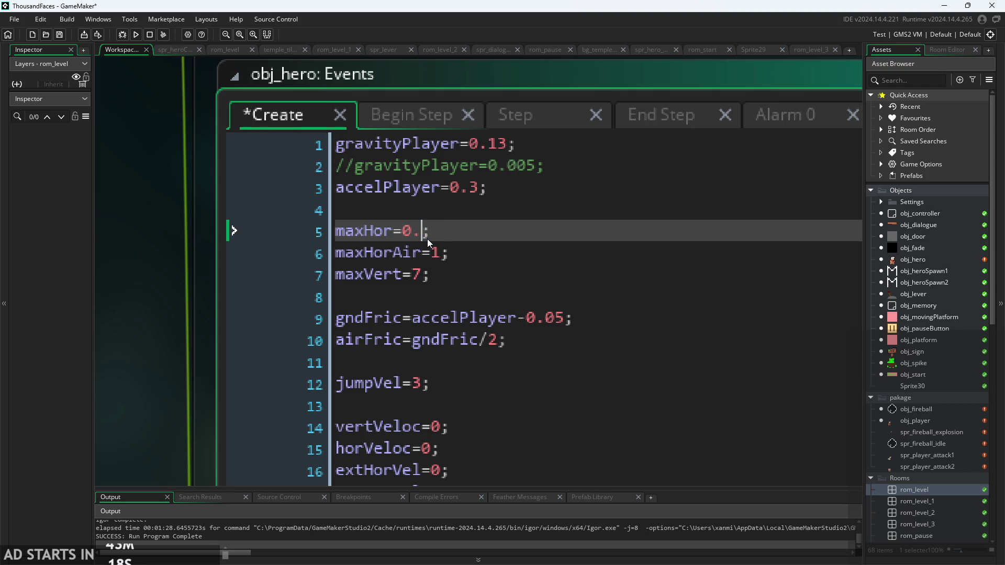
{"action": "type", "text": "5"}
{"action": "key", "text": "Down"}
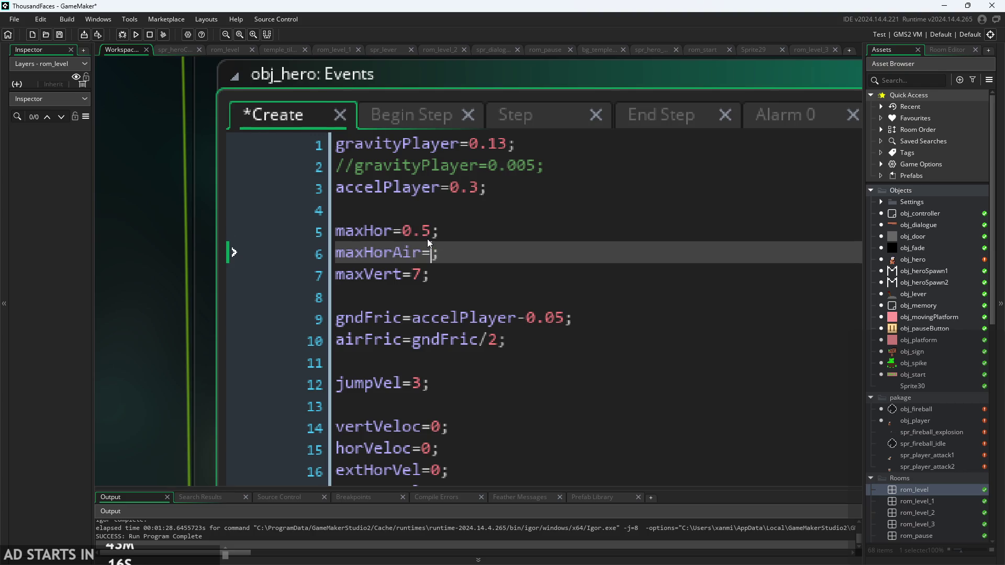
{"action": "type", "text": "5"}
{"action": "key", "text": "Left"}
{"action": "key", "text": "Left"}
{"action": "key", "text": "Left"}
{"action": "type", "text": "0"}
{"action": "key", "text": "ctrl+s"}
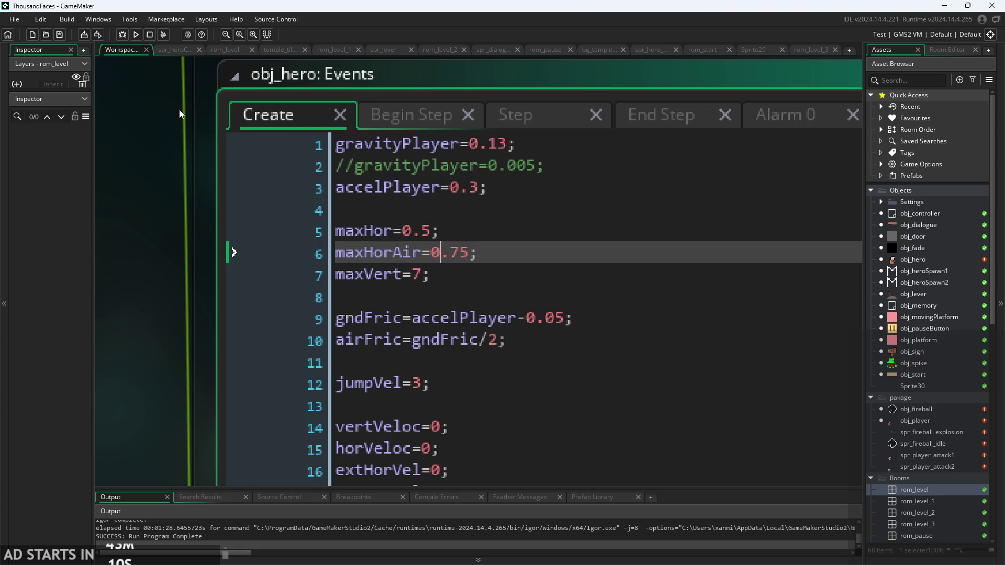
{"action": "left_click", "coordinate": [136, 35]}
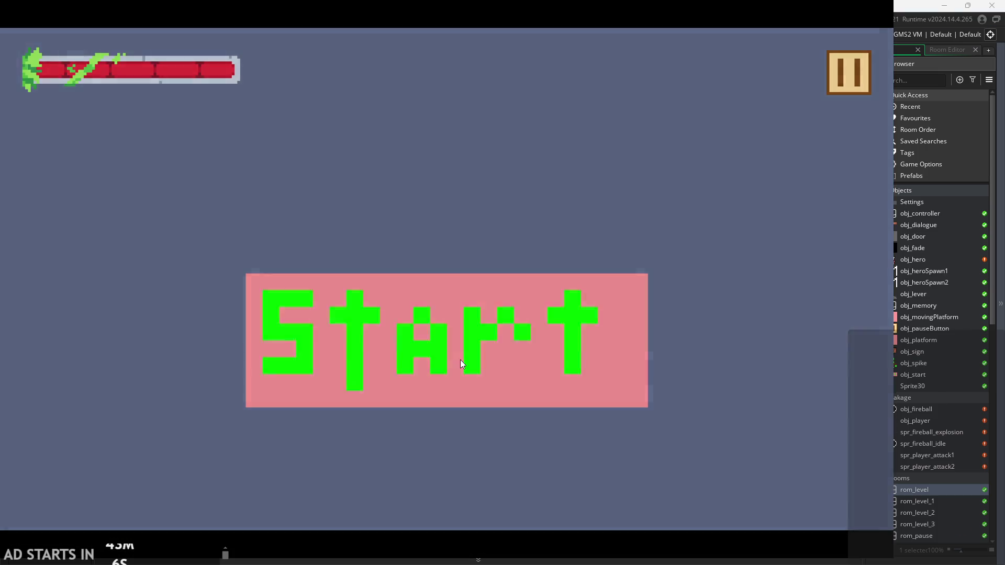
- Start the game and jump the slower hero up the platforms to flip the top-left lever
{"action": "left_click", "coordinate": [461, 359]}
{"action": "key", "text": "Right"}
{"action": "key", "text": "space"}
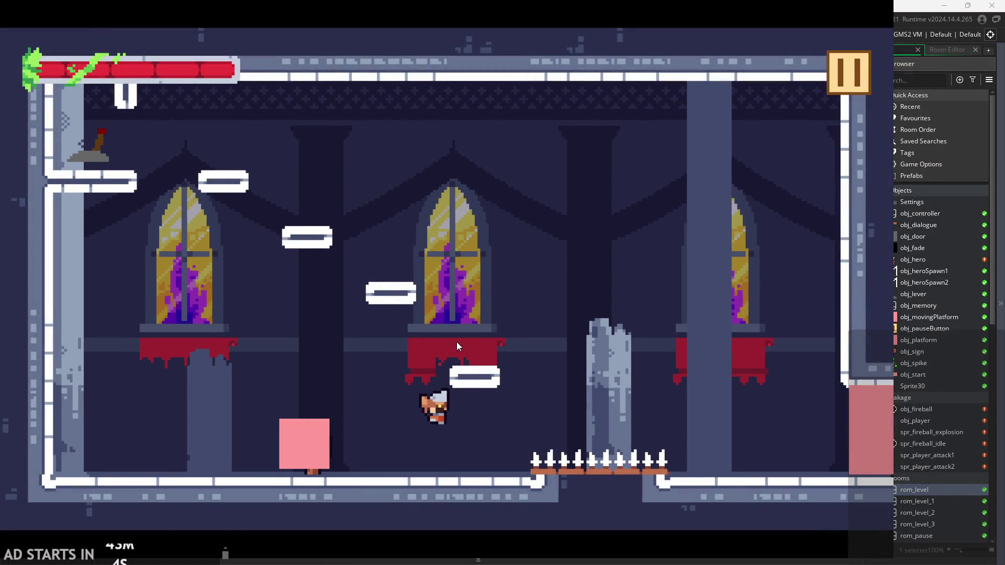
{"action": "key", "text": "Left"}
{"action": "key", "text": "space"}
{"action": "key", "text": "Left"}
{"action": "key", "text": "space"}
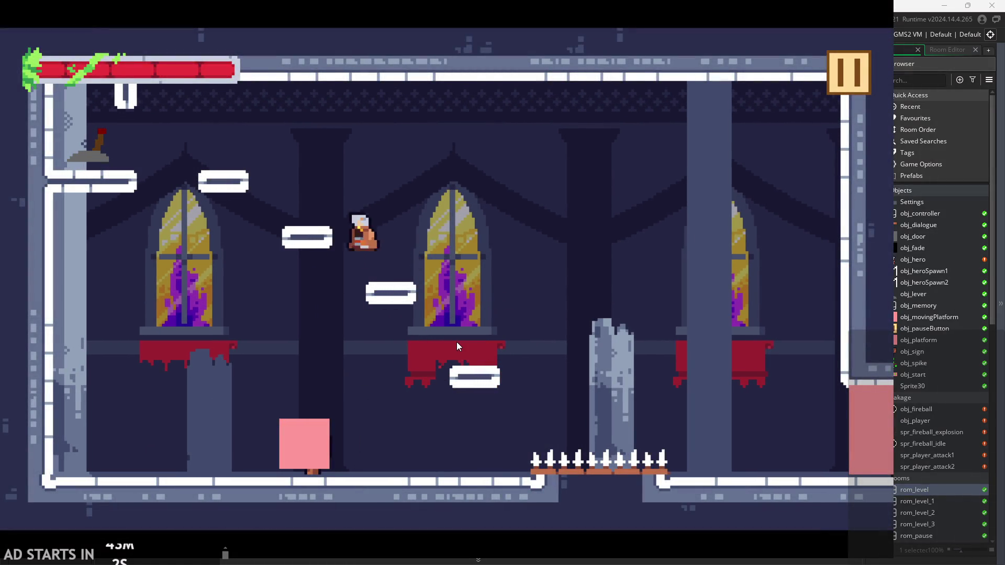
{"action": "key", "text": "Left"}
- Jump the hero around the room toward the upper left, then pause and quit the game
{"action": "key", "text": "Right"}
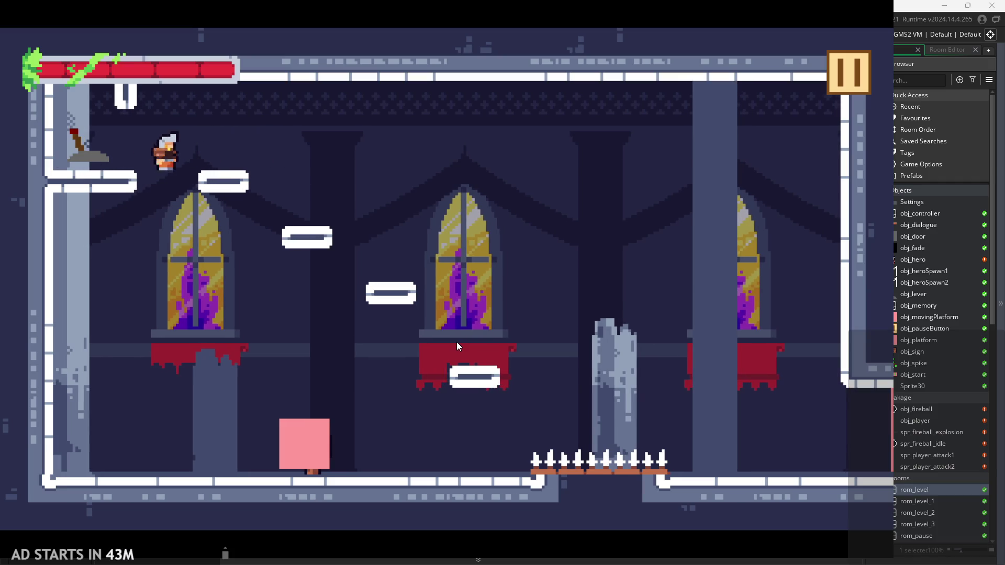
{"action": "key", "text": "space"}
{"action": "key", "text": "Right"}
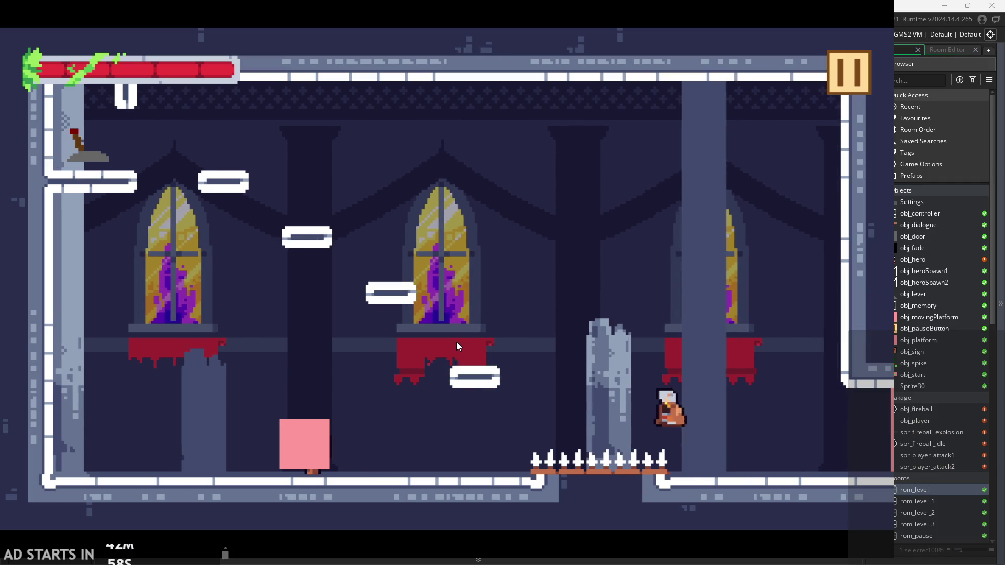
{"action": "key", "text": "Left"}
{"action": "key", "text": "space"}
{"action": "key", "text": "Left"}
{"action": "key", "text": "space"}
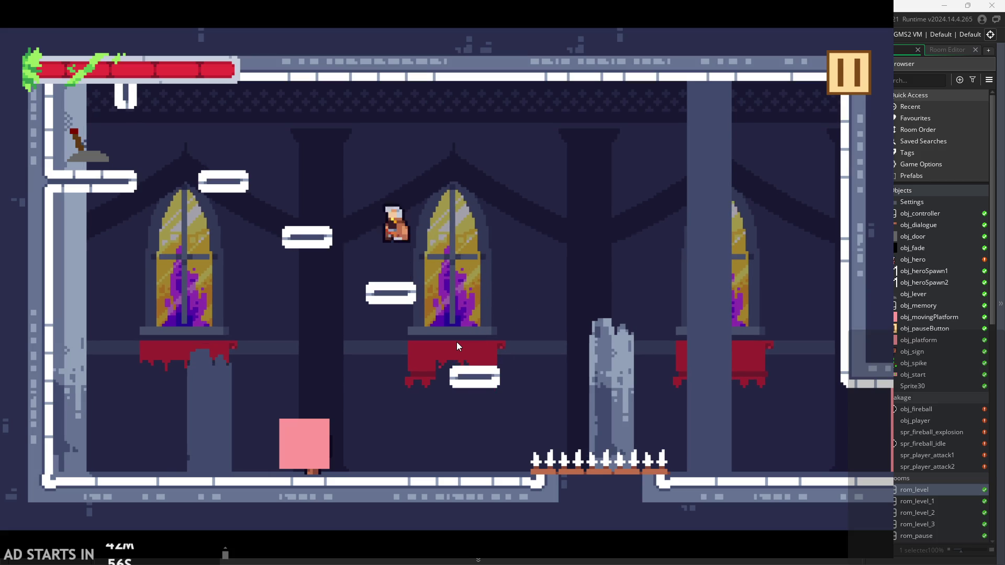
{"action": "key", "text": "space"}
{"action": "left_click", "coordinate": [849, 73]}
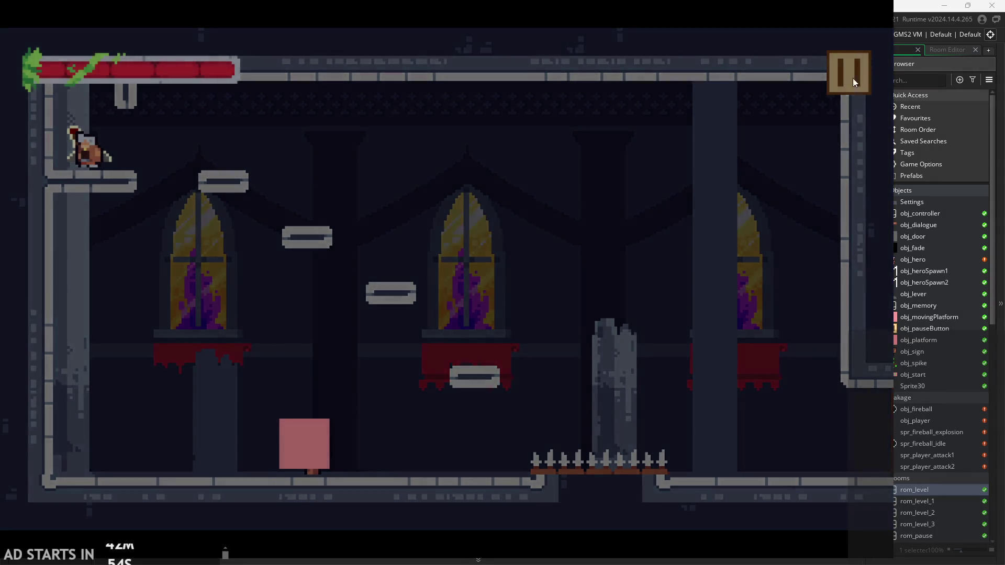
{"action": "left_click", "coordinate": [766, 474]}
- Change jumpVel on line 12 of obj_hero's Create event from 3 to 2.5 and rerun
{"action": "scroll", "coordinate": [501, 342], "scroll_direction": "down", "scroll_amount": 1}
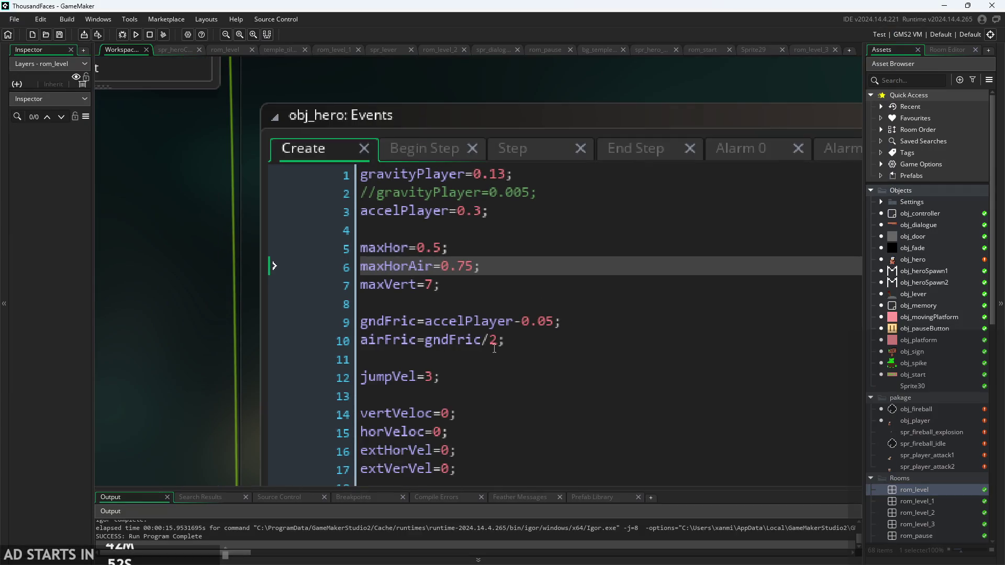
{"action": "left_click", "coordinate": [454, 378]}
{"action": "type", "text": "2.5"}
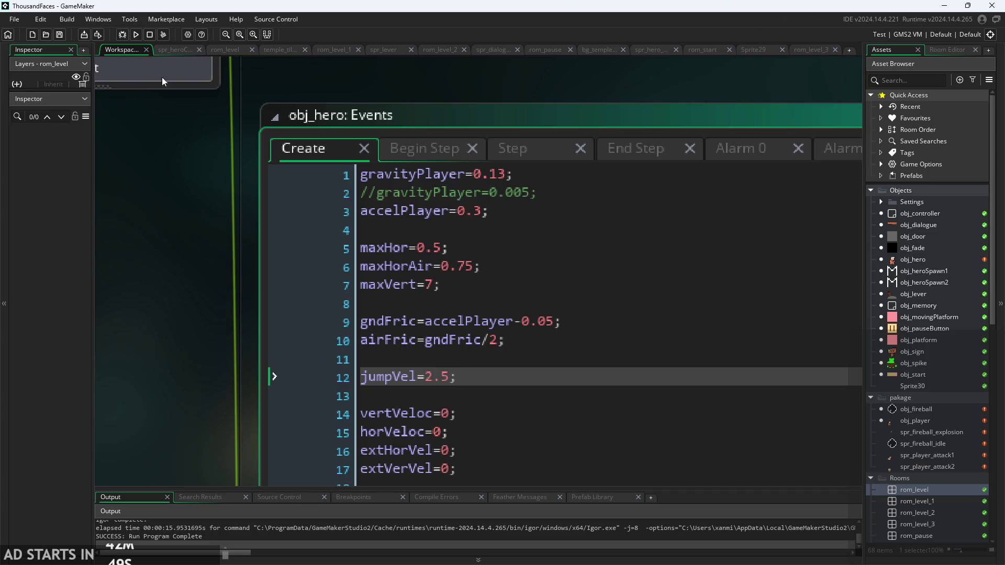
{"action": "left_click", "coordinate": [135, 34]}
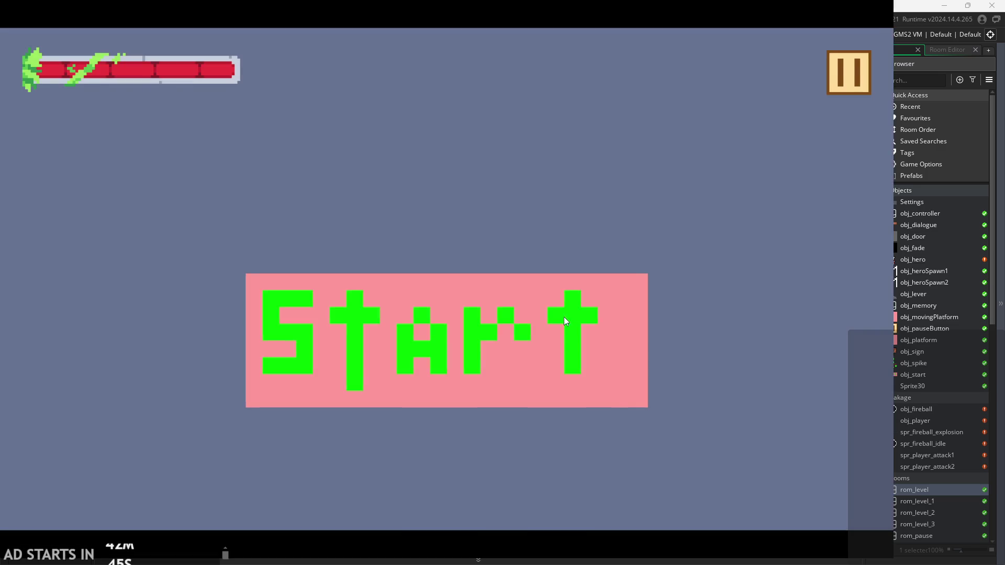
- Start the castle level and run the hero left and right with a few floor jumps
{"action": "left_click", "coordinate": [565, 318]}
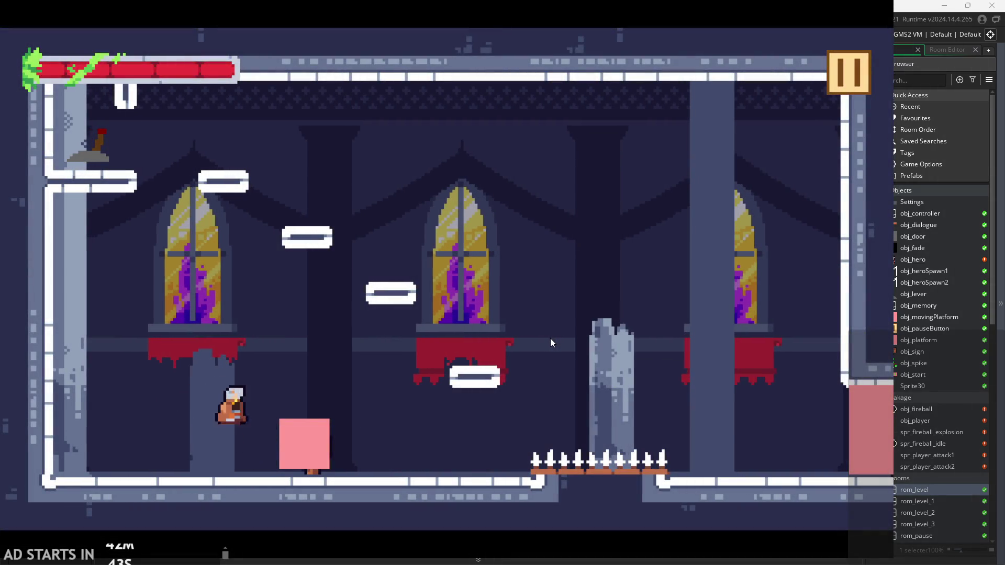
{"action": "key", "text": "Right"}
{"action": "key", "text": "Left"}
{"action": "key", "text": "space"}
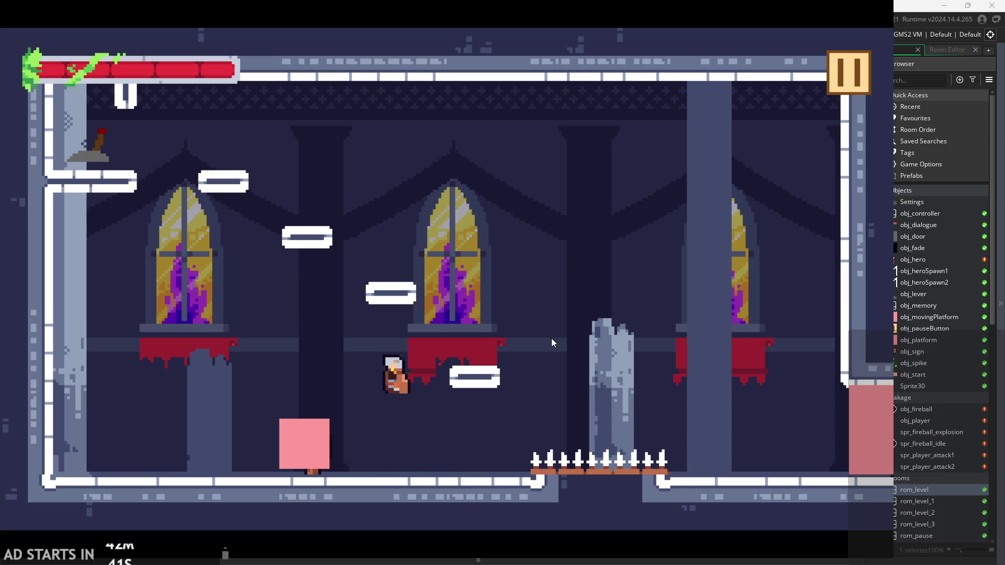
{"action": "key", "text": "Right"}
{"action": "key", "text": "space"}
{"action": "key", "text": "Left"}
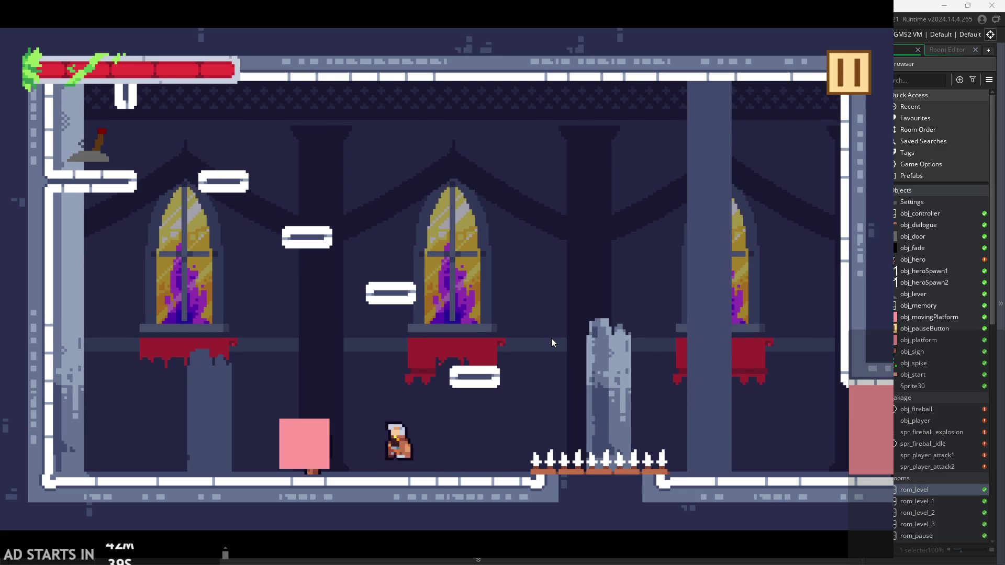
{"action": "key", "text": "Right"}
{"action": "key", "text": "space"}
- Test mid-air steering with repeated jumps, then land the hero on the pink block
{"action": "key", "text": "space"}
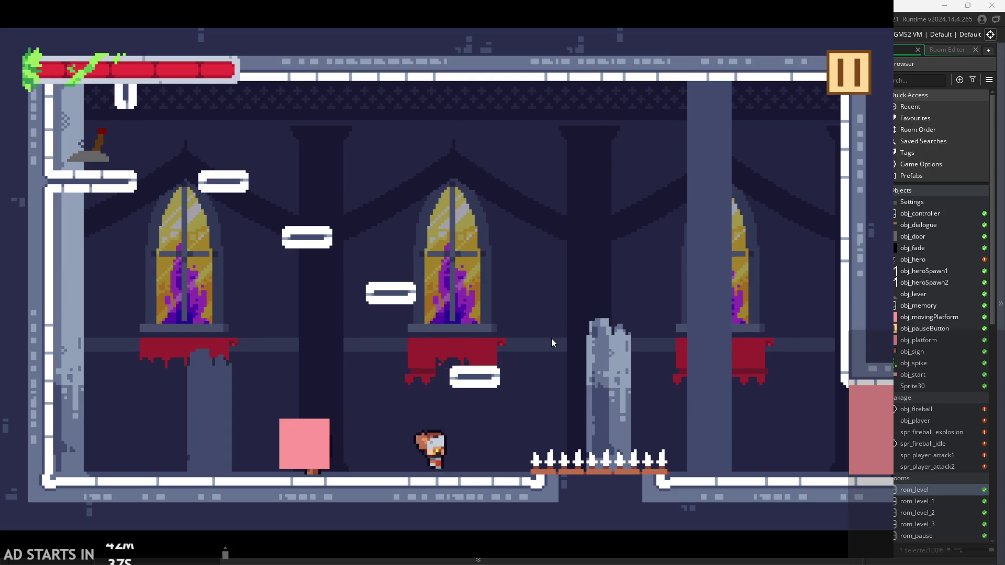
{"action": "key", "text": "space"}
{"action": "key", "text": "Left"}
{"action": "key", "text": "Right"}
{"action": "key", "text": "Left"}
{"action": "key", "text": "Right"}
{"action": "key", "text": "space"}
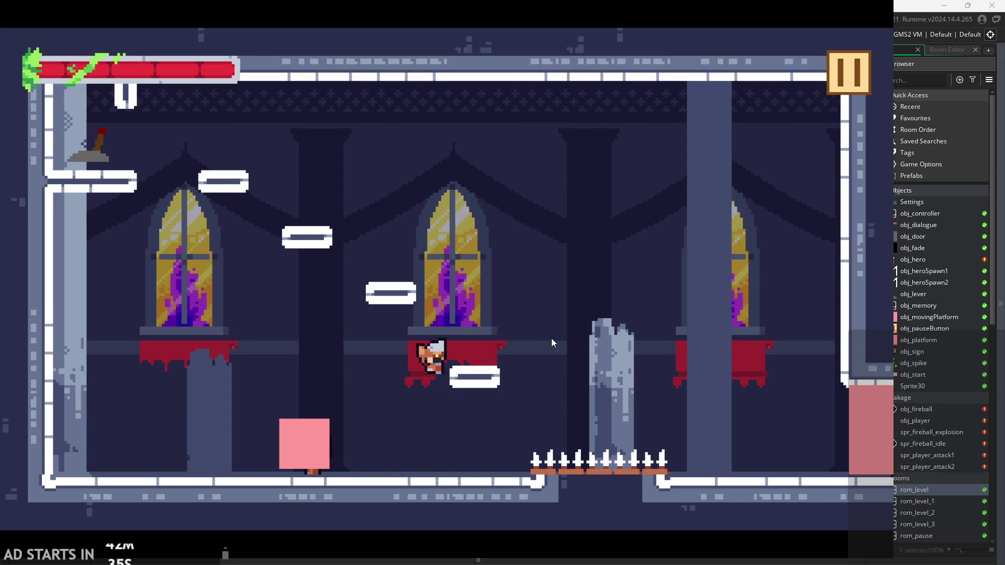
{"action": "key", "text": "Left"}
{"action": "key", "text": "space"}
{"action": "key", "text": "Right"}
{"action": "key", "text": "space"}
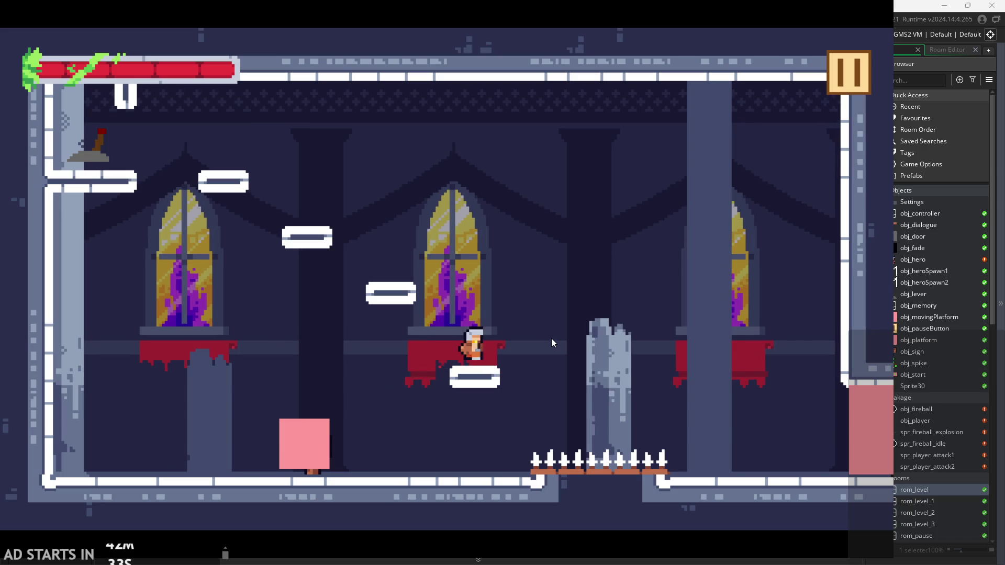
- Jump toward the upper-left platforms, then head for the lever
{"action": "key", "text": "space"}
{"action": "key", "text": "Left"}
{"action": "key", "text": "Right"}
{"action": "key", "text": "Left"}
{"action": "key", "text": "space"}
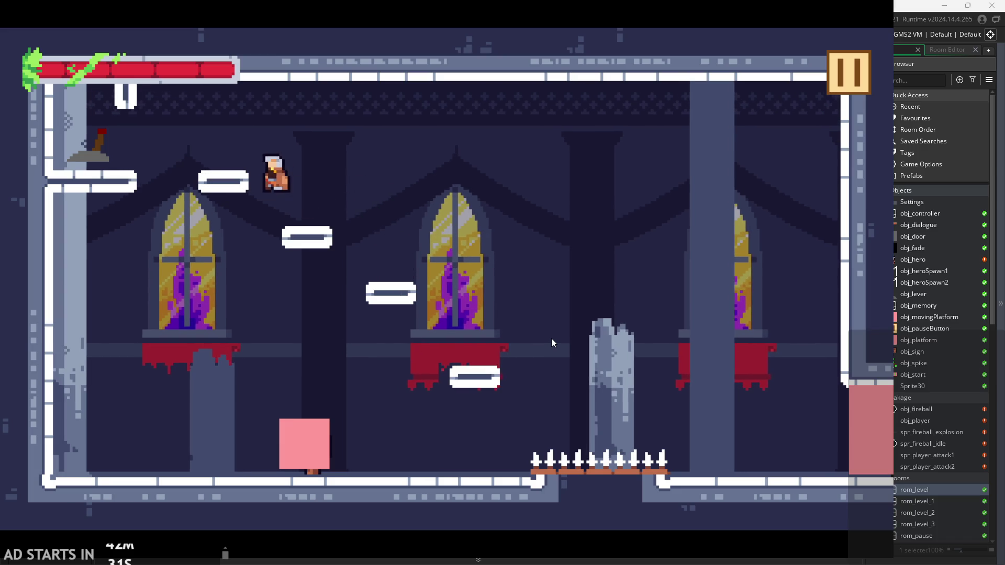
{"action": "key", "text": "Left"}
{"action": "key", "text": "Right"}
{"action": "key", "text": "space"}
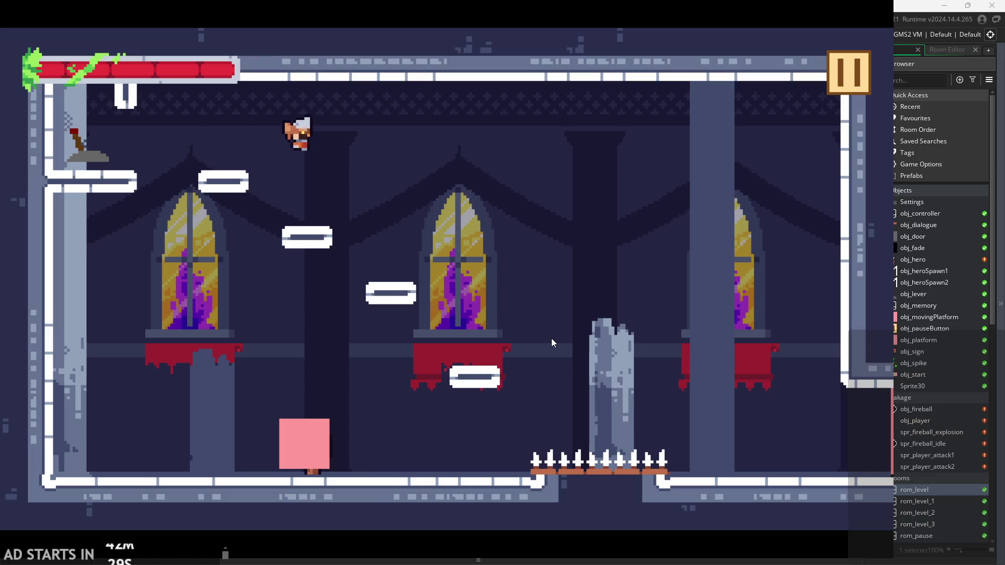
{"action": "key", "text": "Right"}
{"action": "key", "text": "space"}
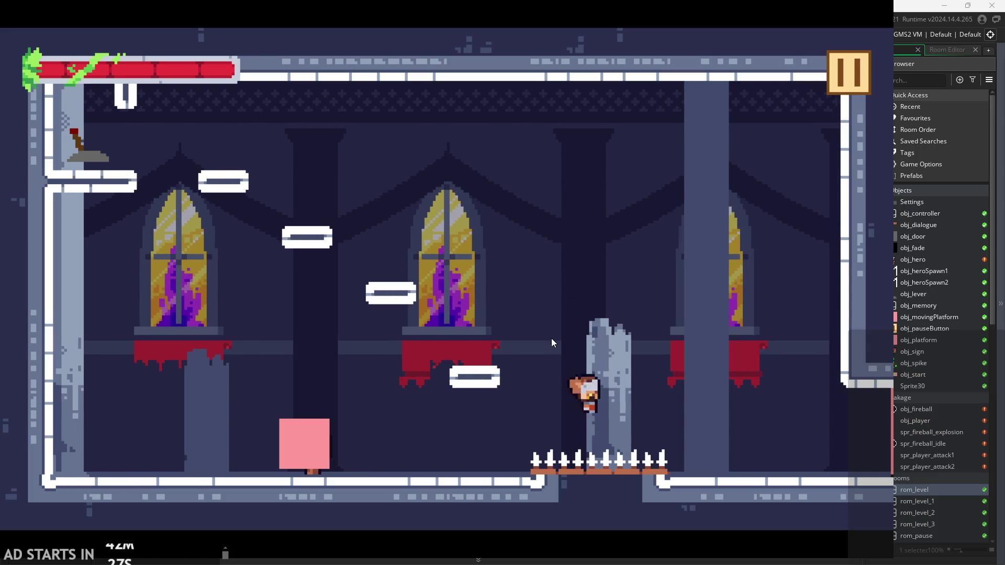
- Walk past the broken pillar and jump the spike pit toward the right column
{"action": "key", "text": "Right"}
{"action": "key", "text": "Left"}
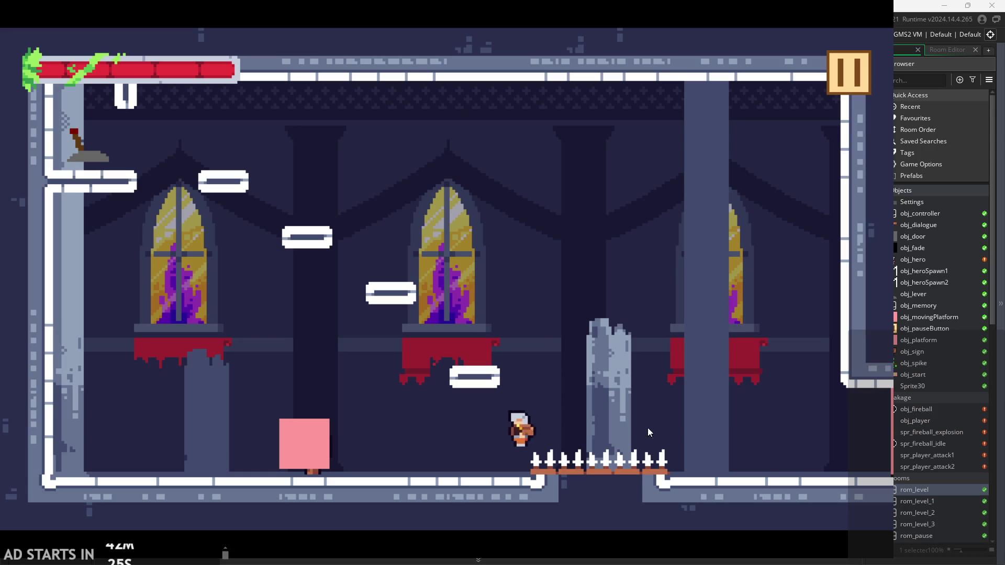
{"action": "key", "text": "Right"}
{"action": "key", "text": "space"}
{"action": "key", "text": "Left"}
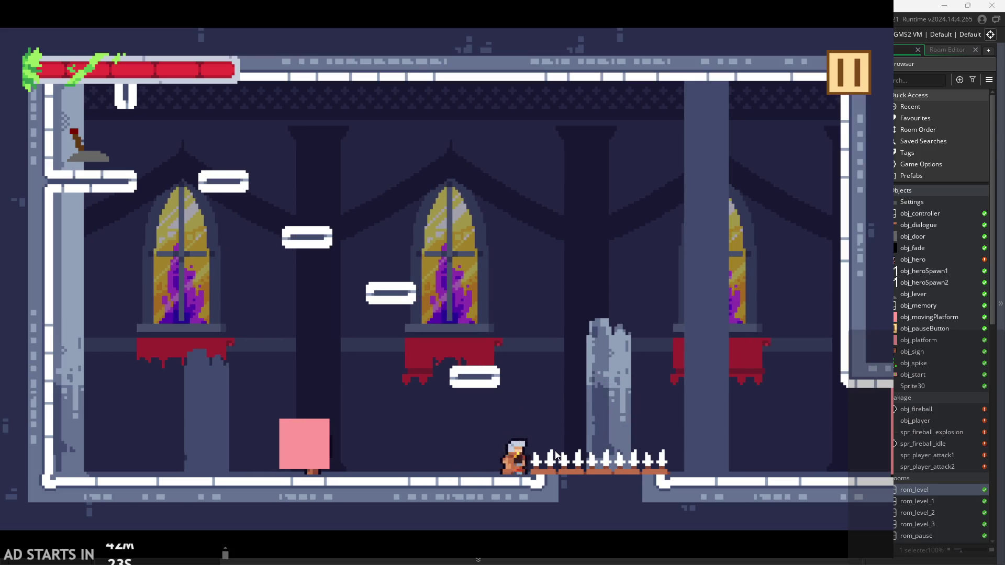
{"action": "key", "text": "Right"}
{"action": "key", "text": "space"}
{"action": "key", "text": "Left"}
{"action": "key", "text": "Right"}
{"action": "key", "text": "space"}
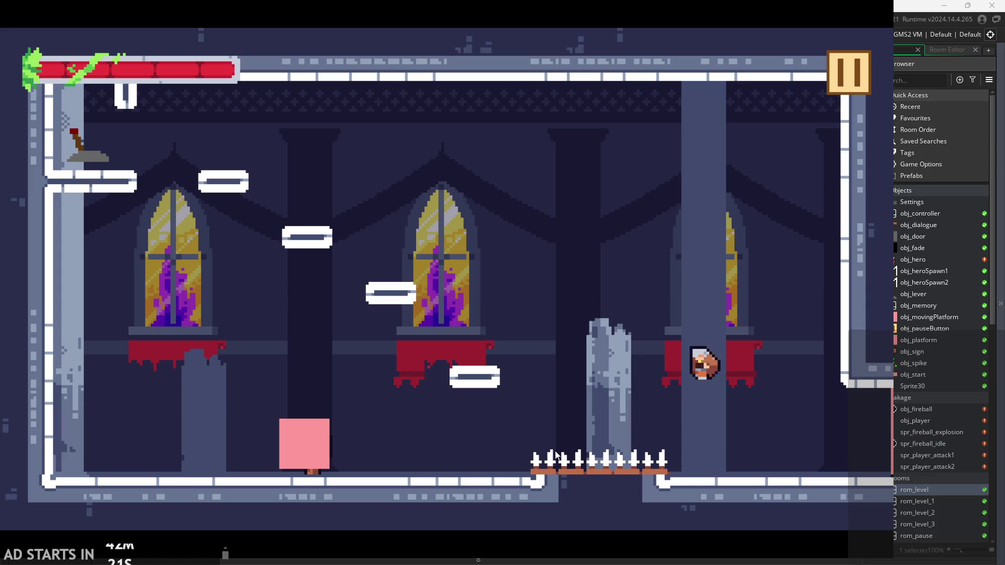
- Jump back to the middle window and hop up the floating platforms
{"action": "key", "text": "Left"}
{"action": "key", "text": "space"}
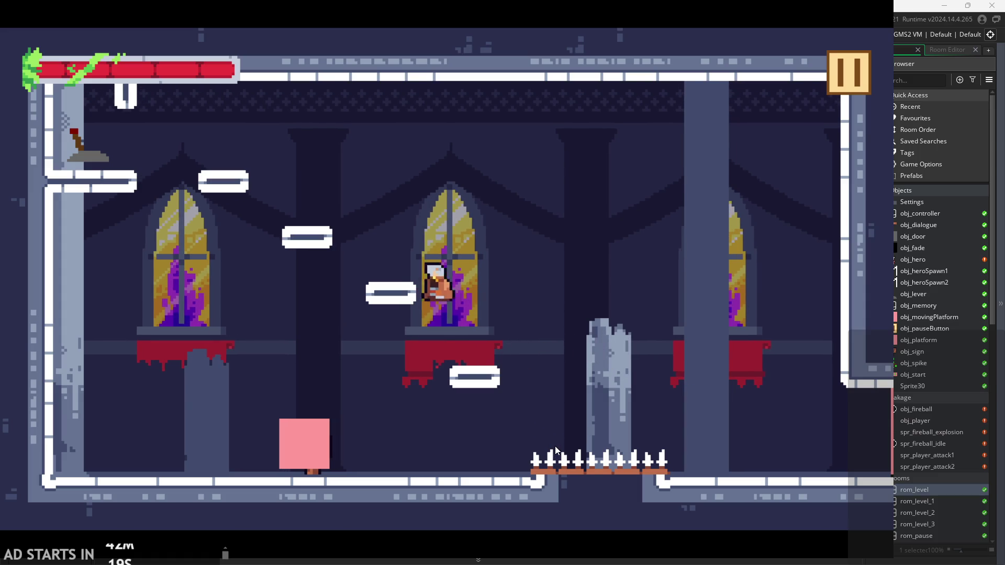
{"action": "key", "text": "Left"}
{"action": "key", "text": "space"}
{"action": "key", "text": "space"}
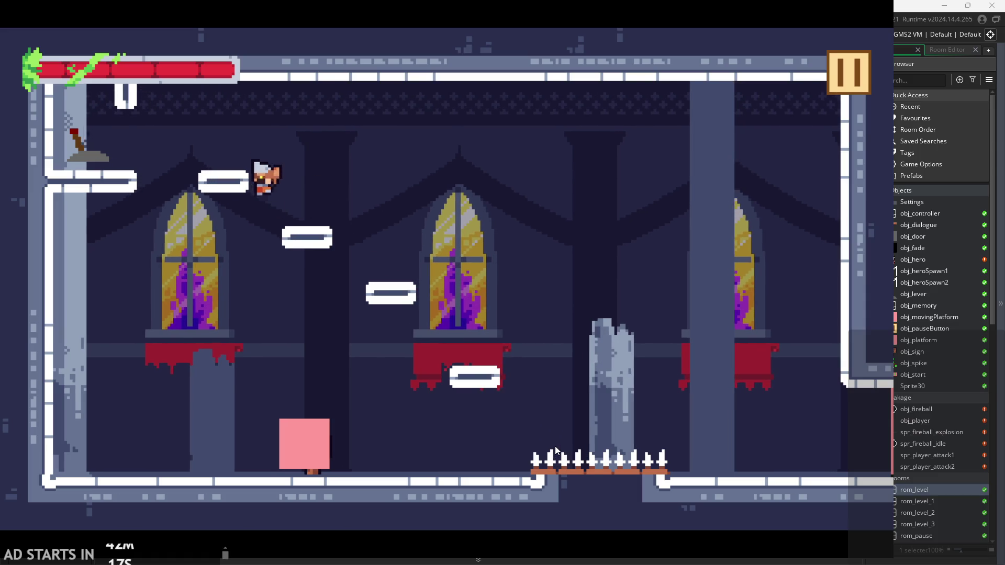
{"action": "key", "text": "Right"}
{"action": "key", "text": "Left"}
{"action": "key", "text": "Right"}
{"action": "key", "text": "space"}
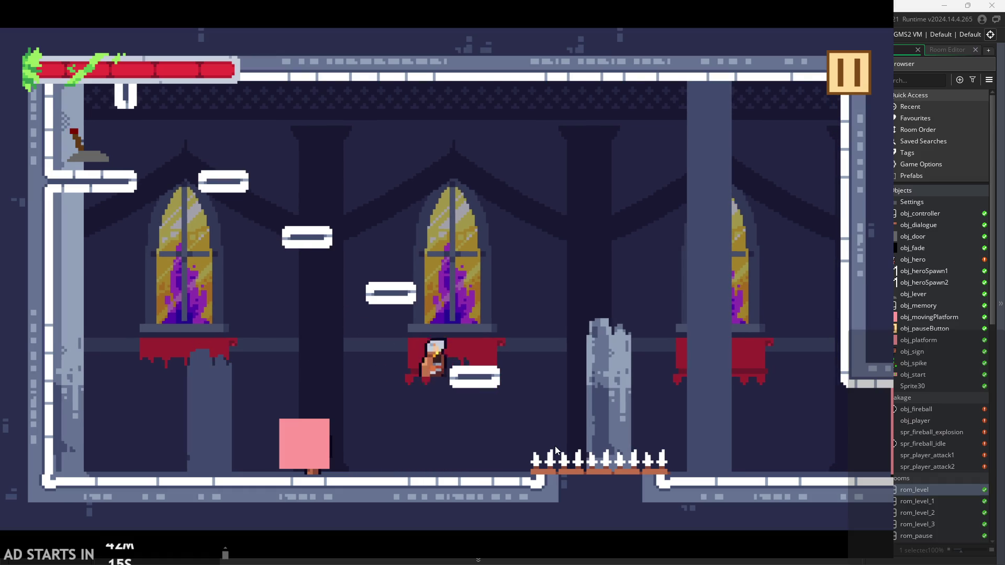
{"action": "key", "text": "space"}
- Jump onto the pink block and test air control with drifting jumps above it
{"action": "key", "text": "Left"}
{"action": "key", "text": "Right"}
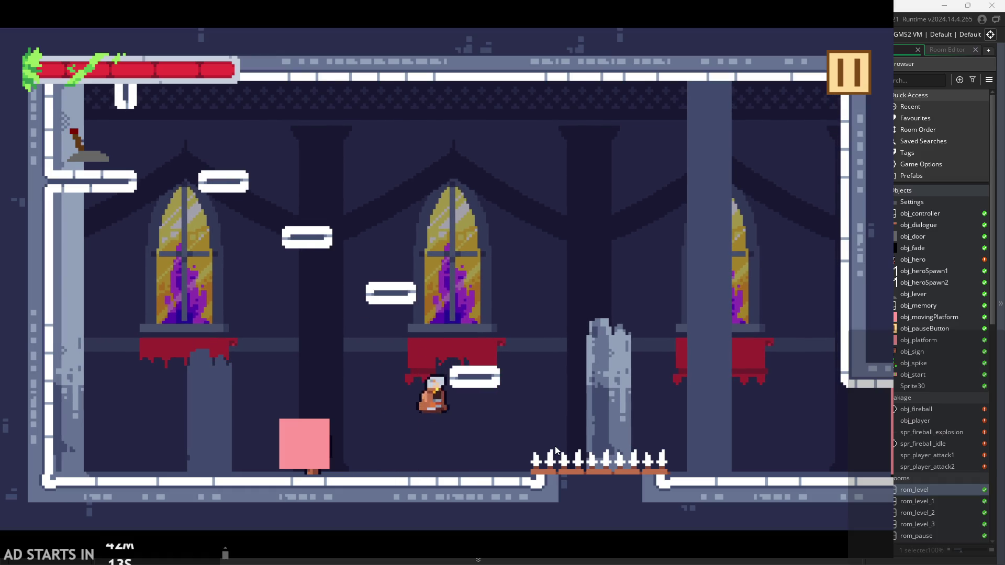
{"action": "key", "text": "Left"}
{"action": "key", "text": "space"}
{"action": "key", "text": "Right"}
{"action": "key", "text": "space"}
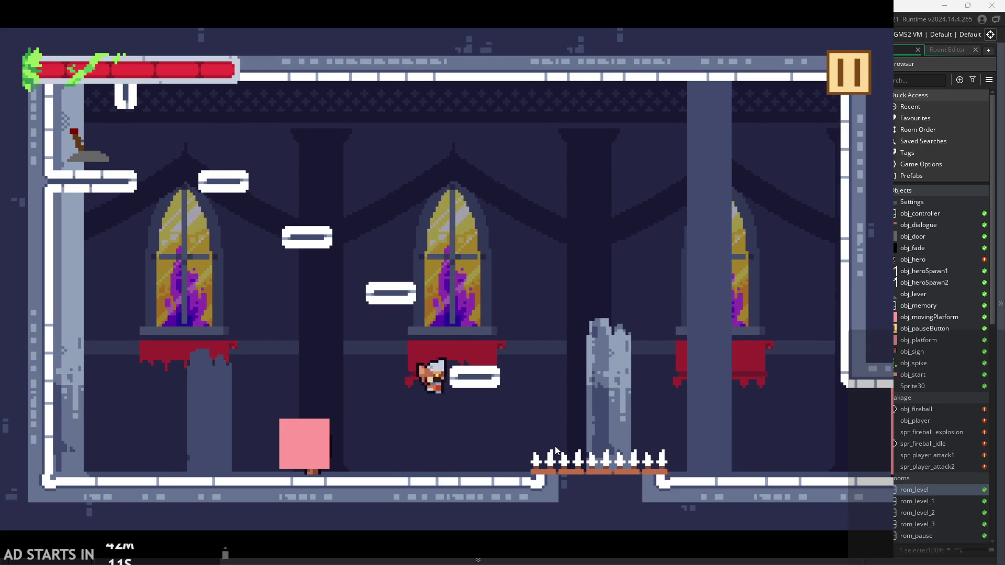
{"action": "key", "text": "Left"}
{"action": "key", "text": "space"}
{"action": "key", "text": "Right"}
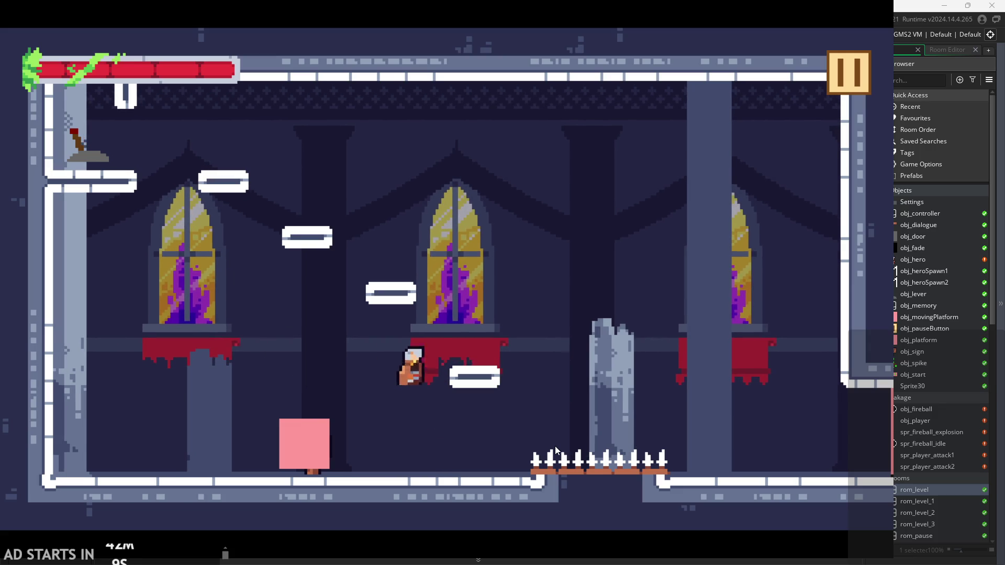
{"action": "key", "text": "Left"}
{"action": "key", "text": "space"}
{"action": "key", "text": "Right"}
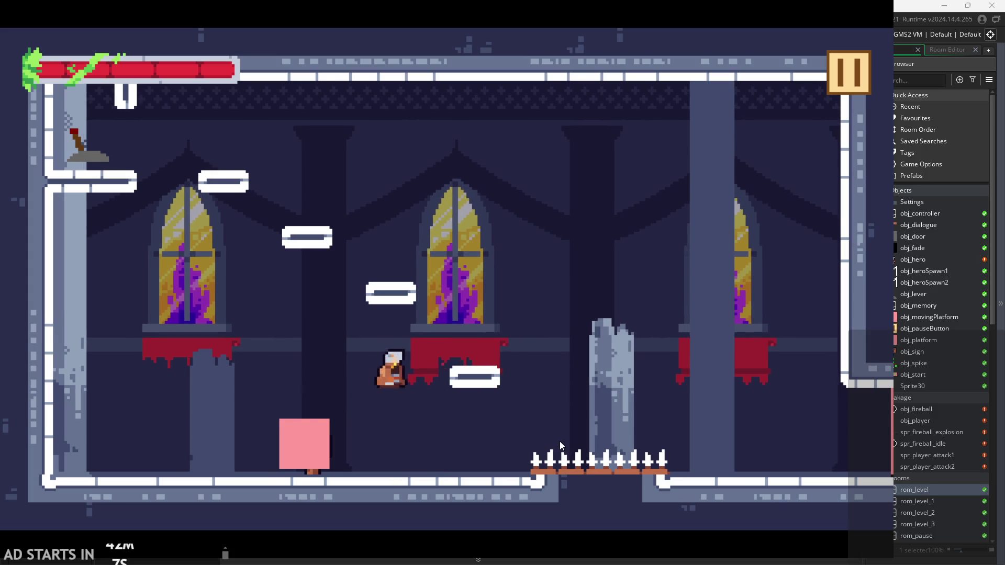
- Land on the lower-middle platform and hop there to check jump height
{"action": "key", "text": "Right"}
{"action": "key", "text": "space"}
{"action": "key", "text": "Left"}
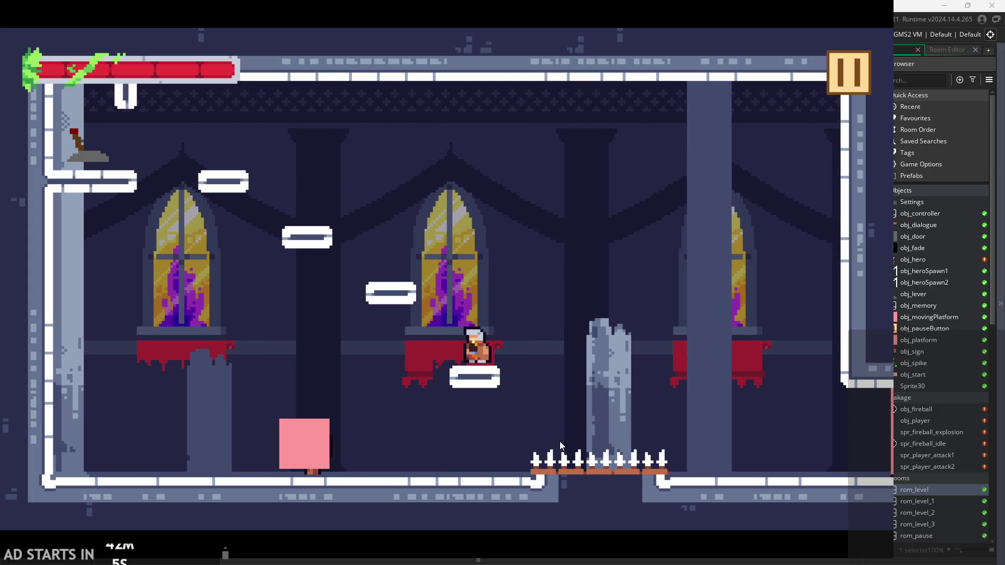
{"action": "key", "text": "space"}
{"action": "key", "text": "Left"}
{"action": "key", "text": "Right"}
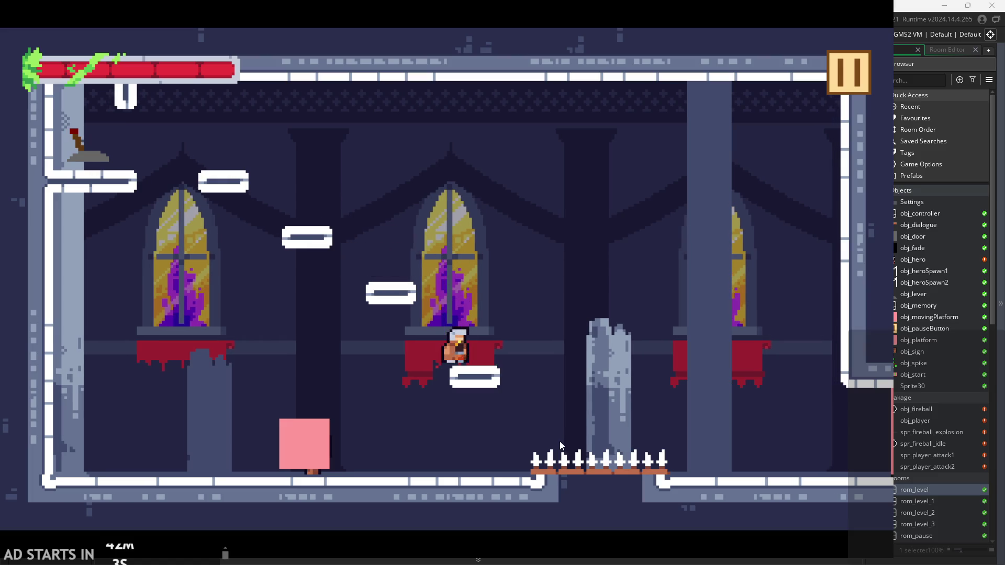
- Jump between the left and lower platforms, then walk off the ledge and jump
{"action": "key", "text": "space"}
{"action": "key", "text": "Left"}
{"action": "key", "text": "space"}
{"action": "key", "text": "Right"}
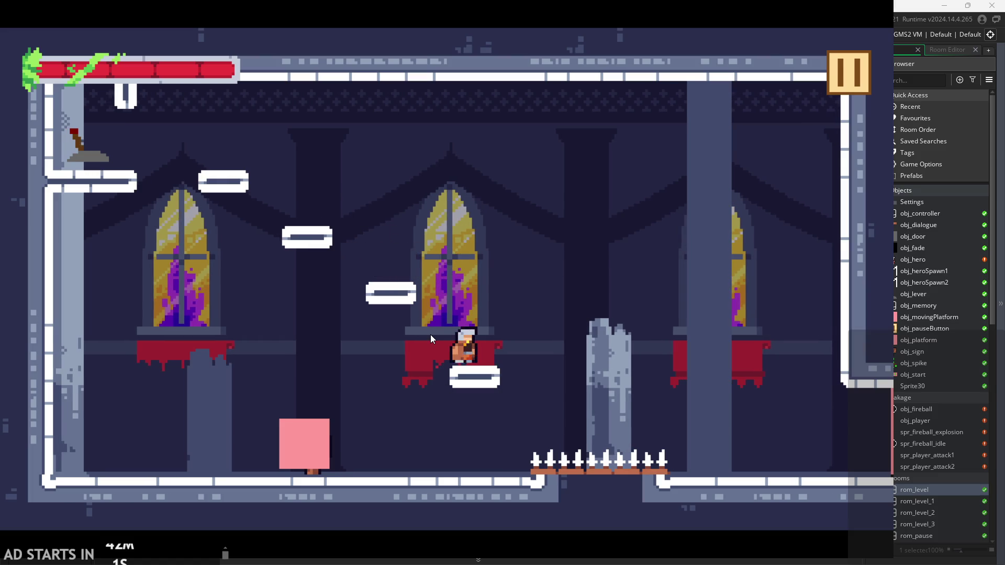
{"action": "key", "text": "Left"}
{"action": "key", "text": "Right"}
{"action": "key", "text": "space"}
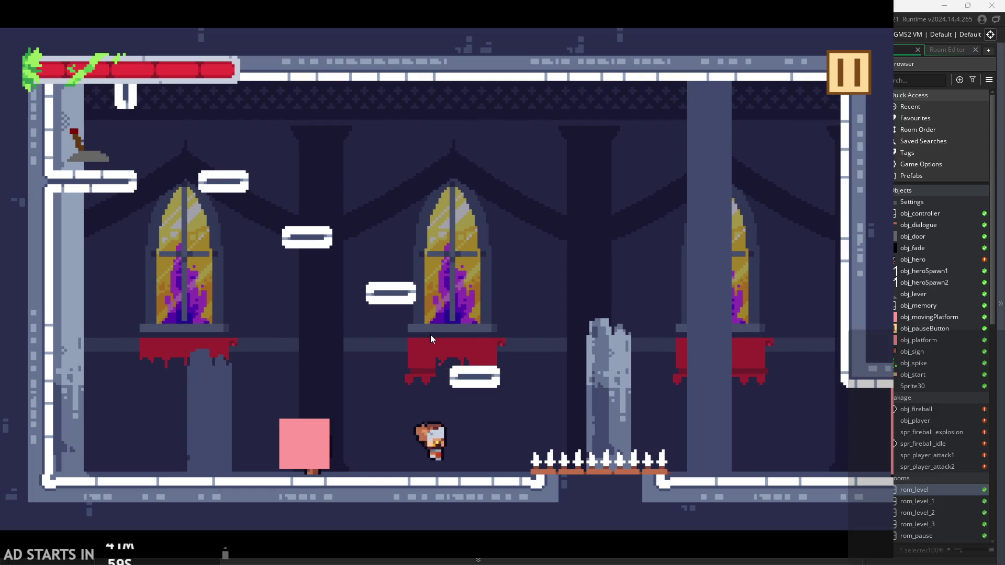
- Repeat floor jumps with mid-air steering and hop over the pink block
{"action": "key", "text": "space"}
{"action": "key", "text": "Left"}
{"action": "key", "text": "Right"}
{"action": "key", "text": "space"}
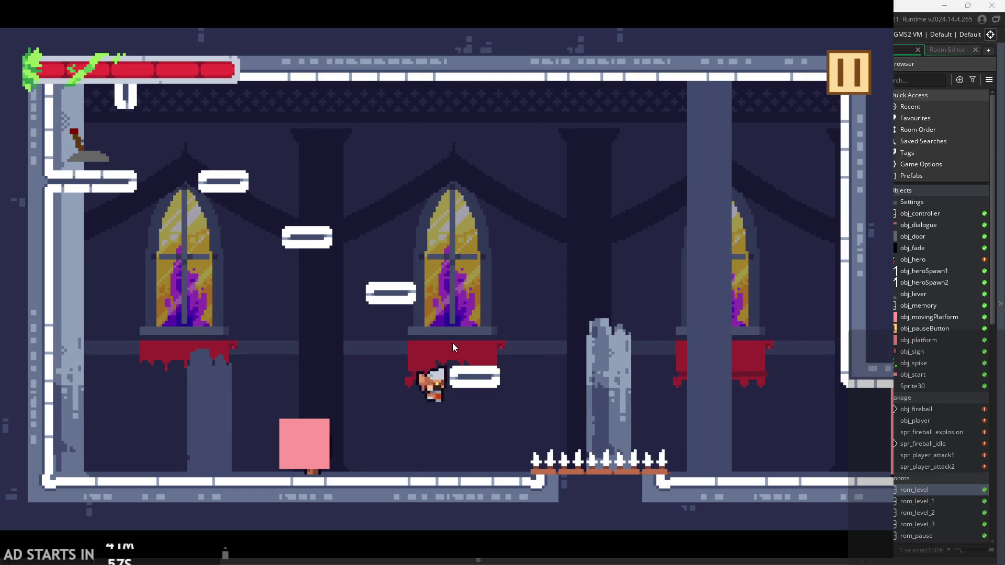
{"action": "key", "text": "space"}
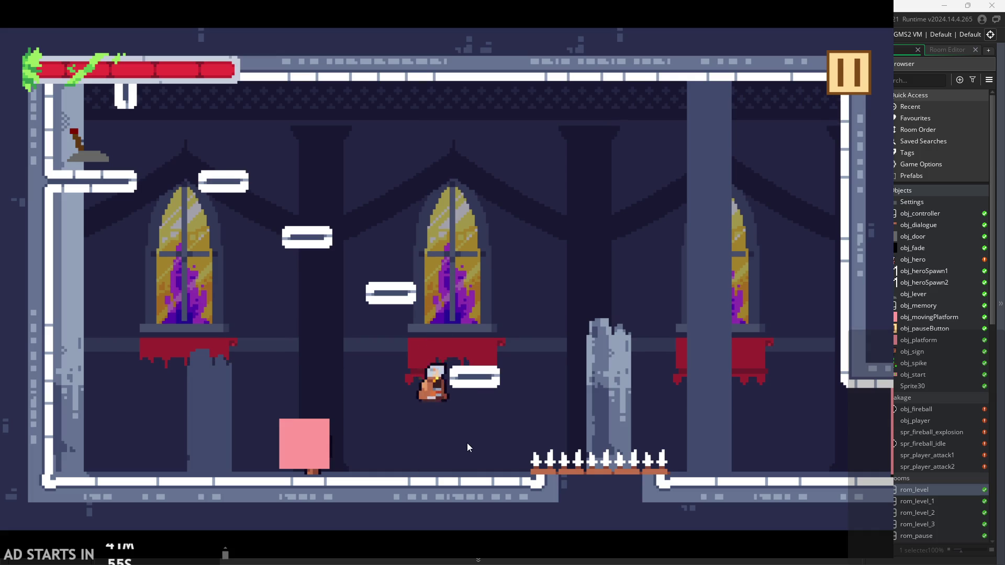
{"action": "key", "text": "space"}
{"action": "key", "text": "space"}
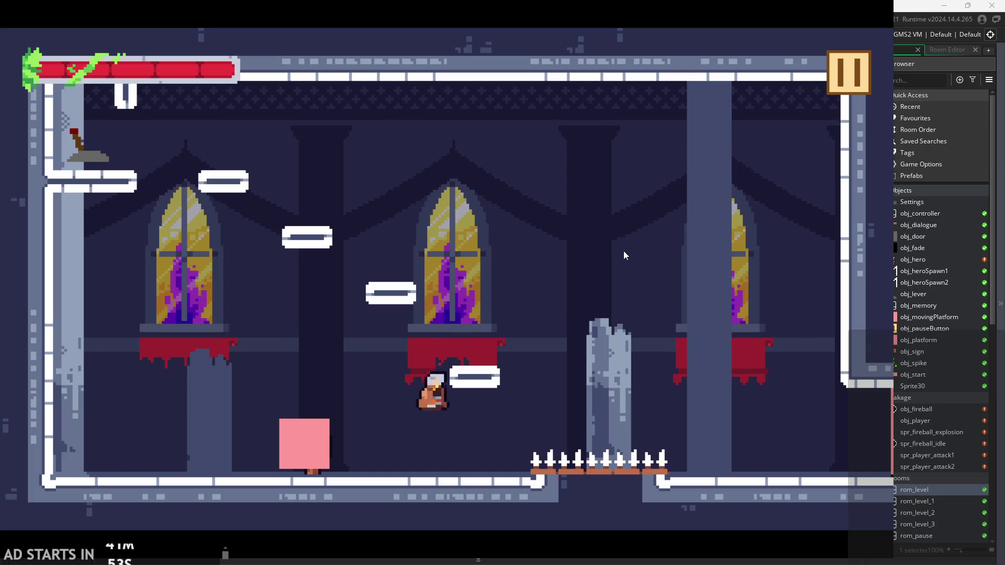
{"action": "key", "text": "Left"}
{"action": "key", "text": "space"}
{"action": "key", "text": "Right"}
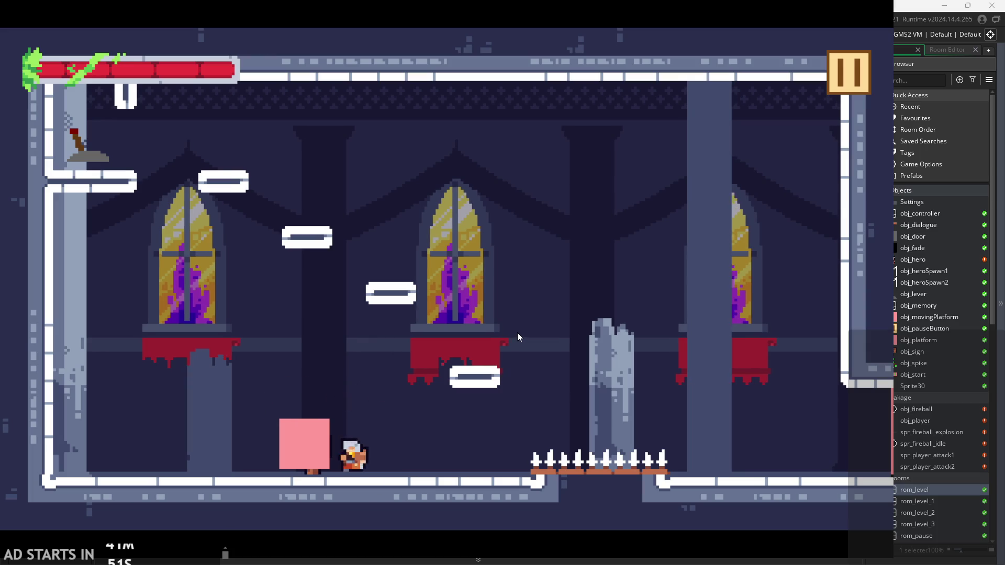
{"action": "key", "text": "Left"}
{"action": "key", "text": "space"}
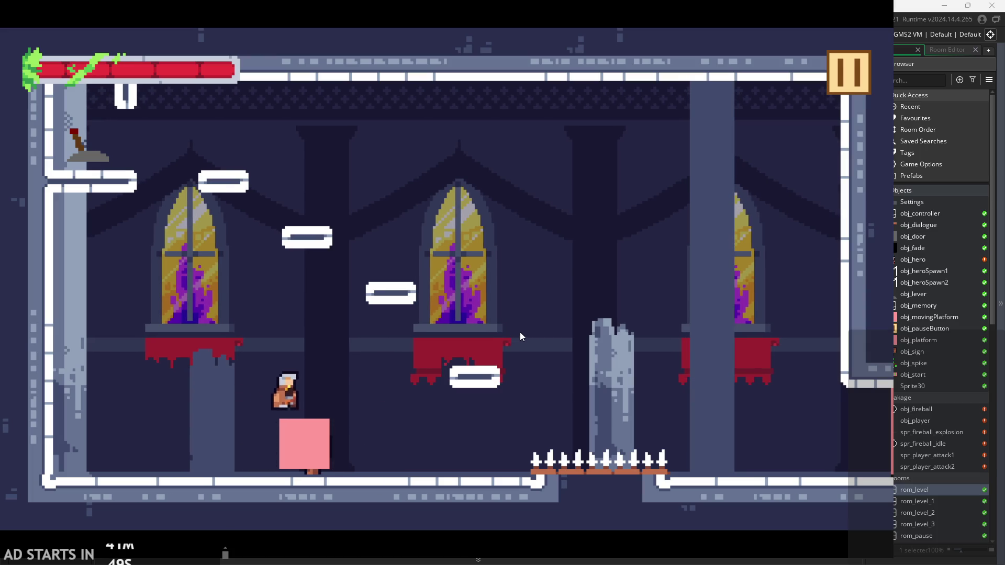
{"action": "key", "text": "Right"}
- Climb via the pink block and platforms up to the lever
{"action": "key", "text": "Right"}
{"action": "key", "text": "space"}
{"action": "key", "text": "Left"}
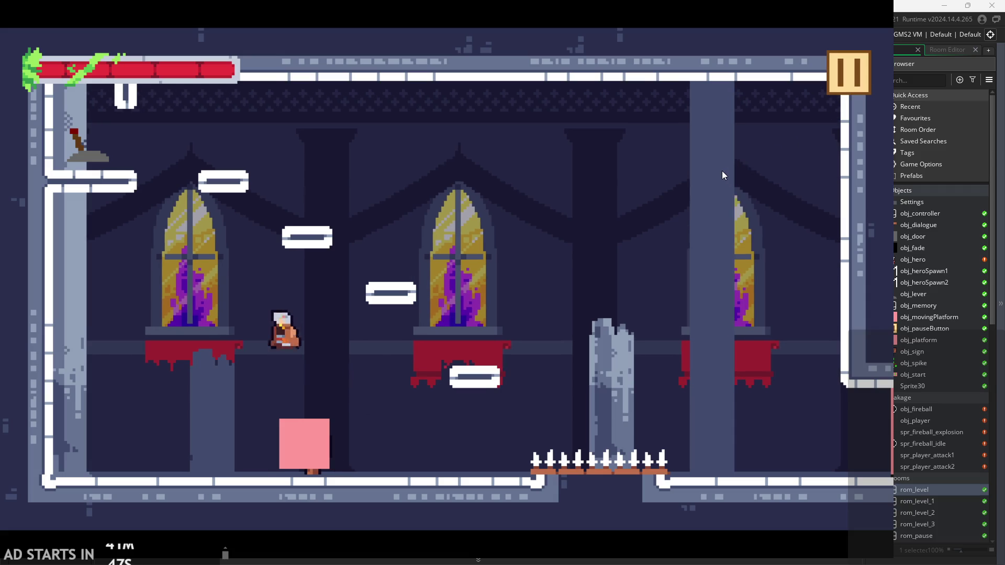
{"action": "key", "text": "space"}
{"action": "key", "text": "Right"}
{"action": "key", "text": "Left"}
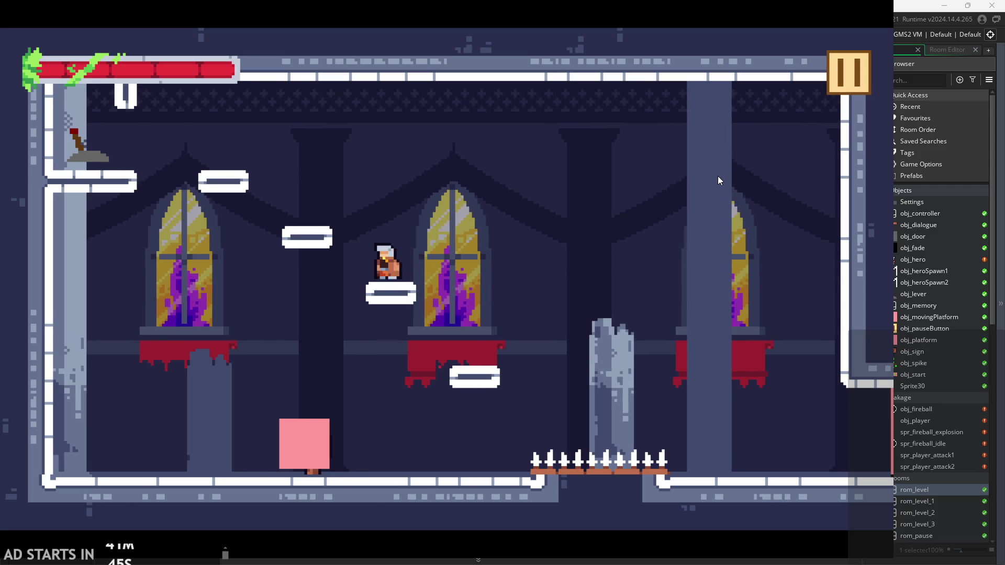
{"action": "key", "text": "space"}
{"action": "key", "text": "space"}
- Flip the lever twice to bring in the moving platform, then exit the game
{"action": "key", "text": "Right"}
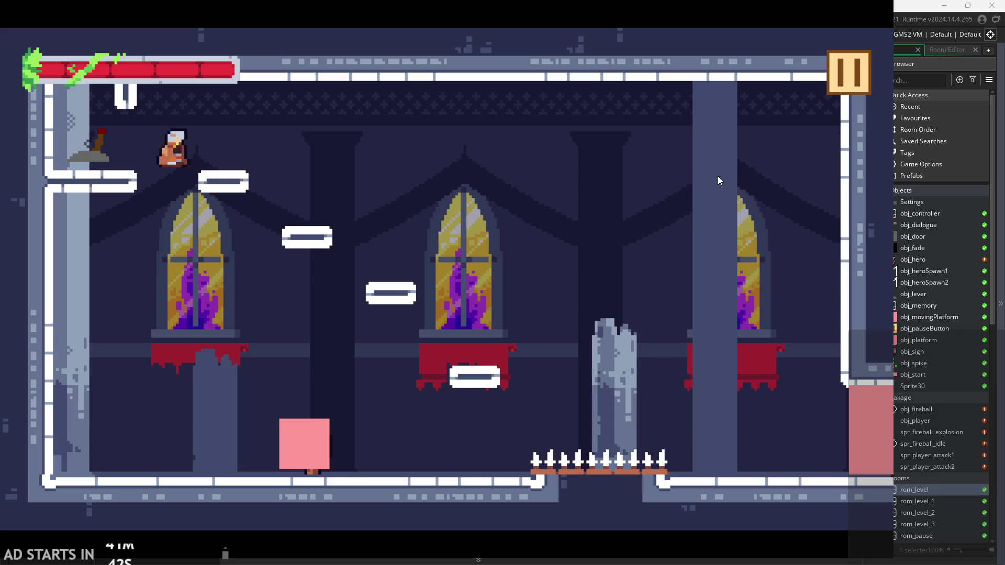
{"action": "key", "text": "space"}
{"action": "key", "text": "Left"}
{"action": "key", "text": "Left"}
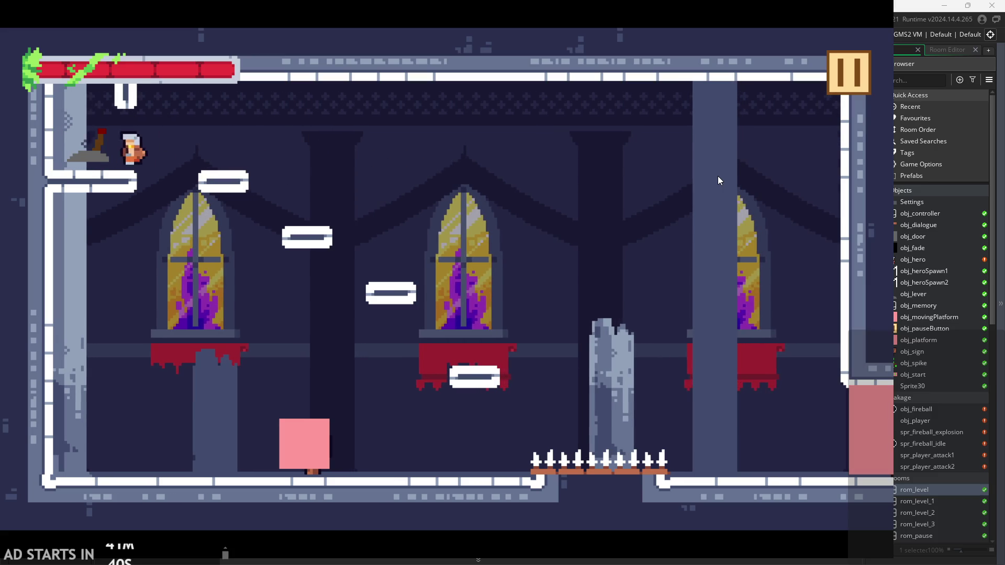
{"action": "key", "text": "Right"}
{"action": "key", "text": "space"}
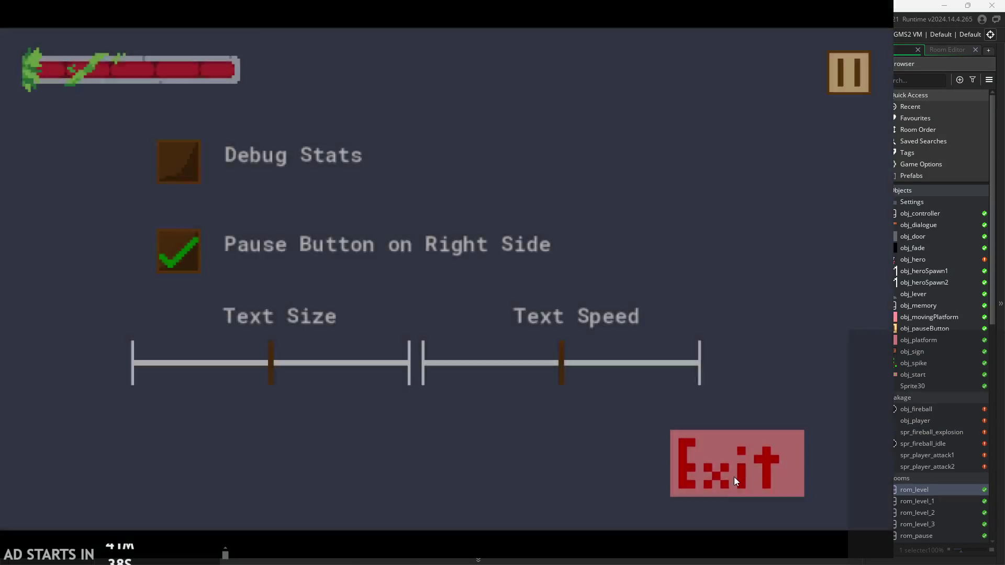
{"action": "left_click", "coordinate": [734, 476]}
- Change accelPlayer on line 3 of obj_hero's Create event from 0.3 to 0.2
{"action": "left_click", "coordinate": [486, 250]}
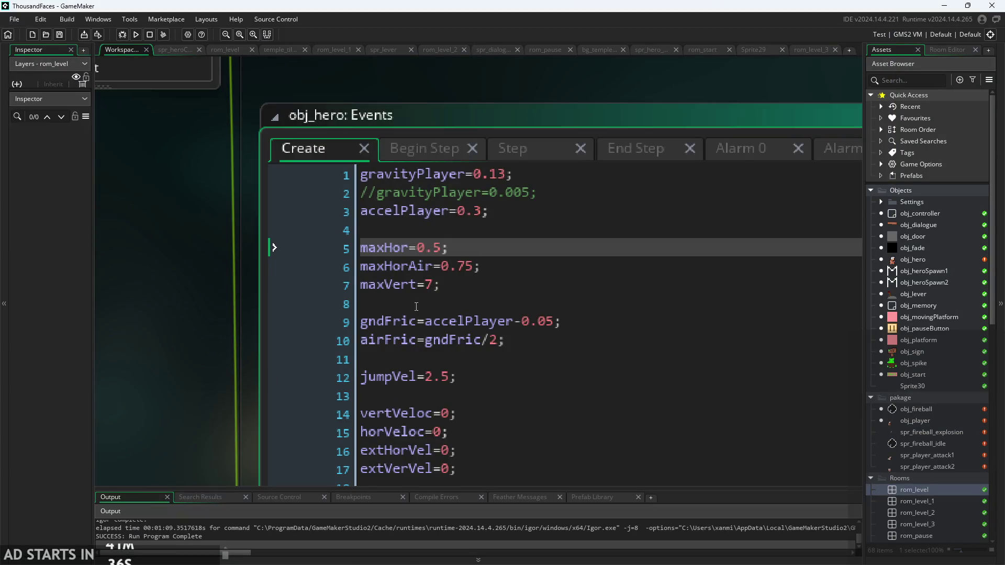
{"action": "left_click", "coordinate": [483, 215]}
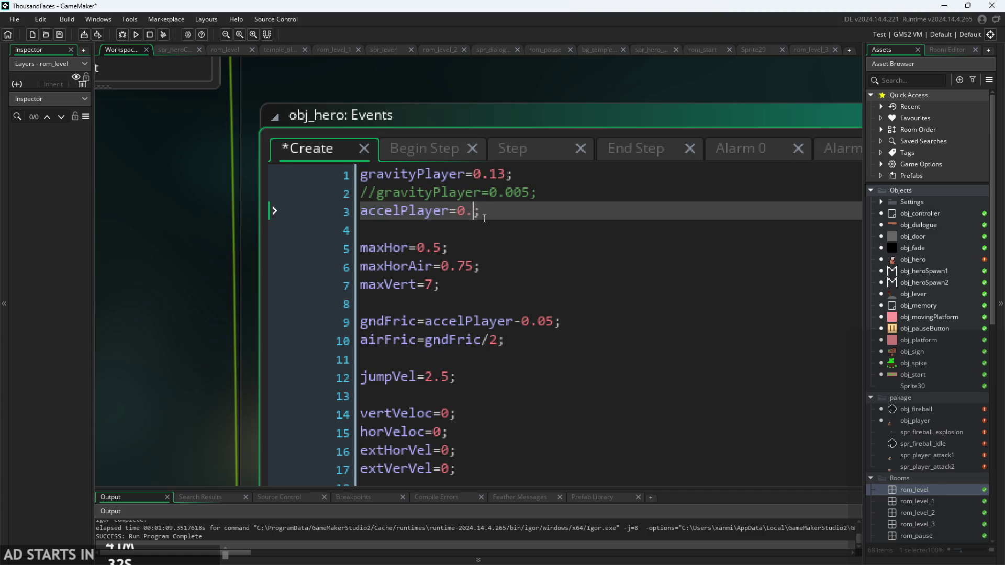
{"action": "type", "text": "2"}
{"action": "scroll", "coordinate": [173, 229], "scroll_direction": "down", "scroll_amount": 1, "text": "ctrl"}
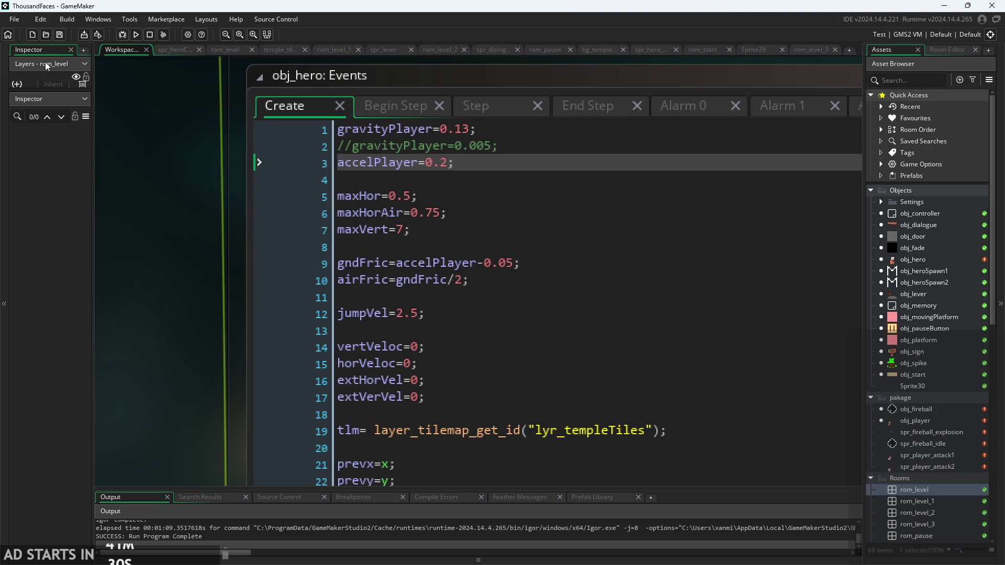
- Run the game, start the level and try running and jumping onto the red-draped ledge
{"action": "left_click", "coordinate": [136, 35]}
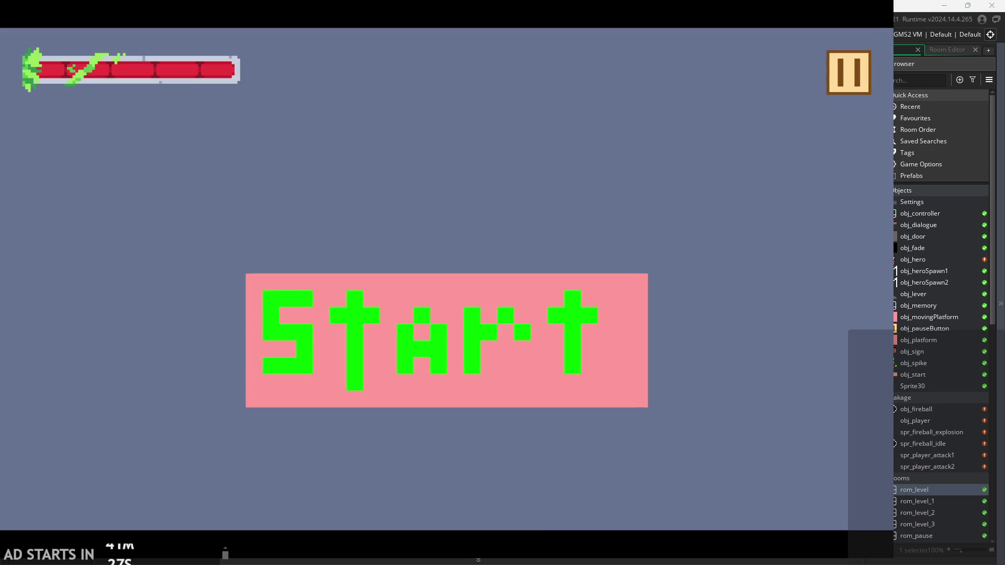
{"action": "left_click", "coordinate": [427, 335]}
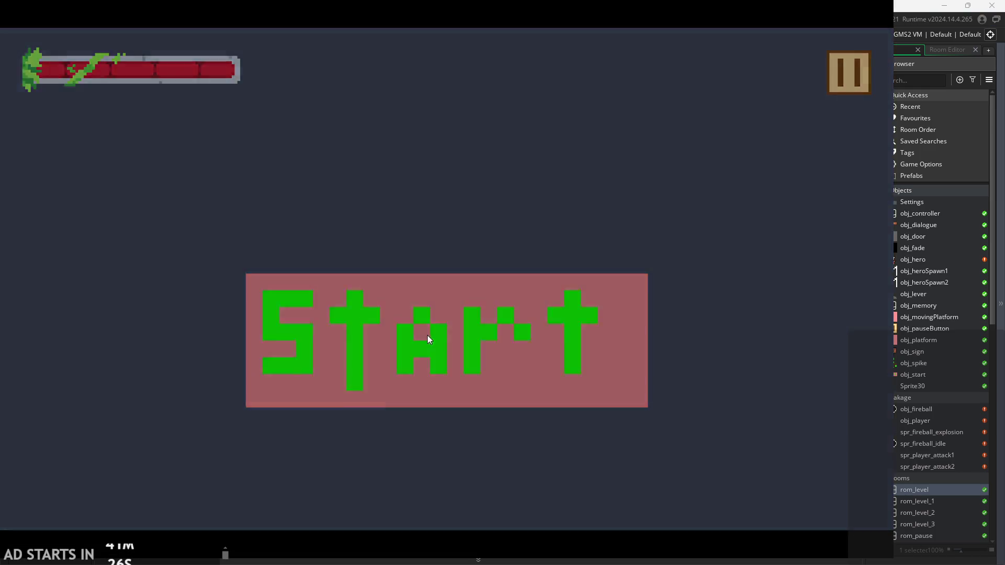
{"action": "key", "text": "Right"}
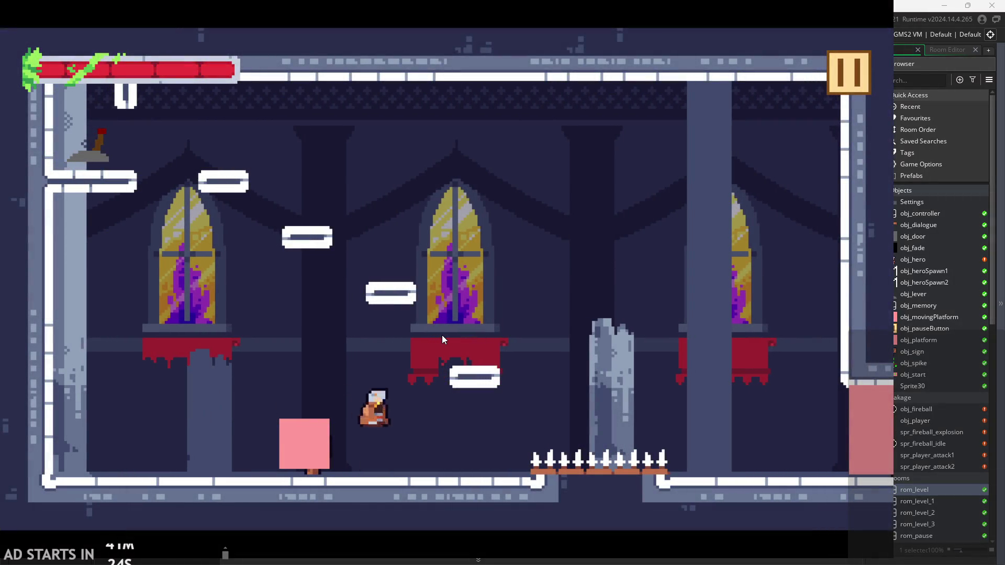
{"action": "key", "text": "Left"}
{"action": "key", "text": "Up"}
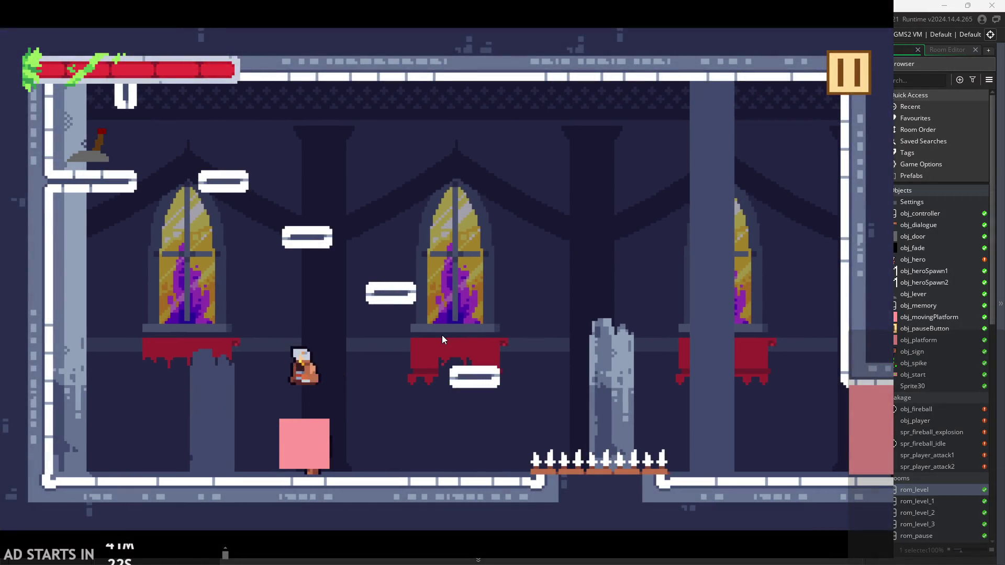
{"action": "key", "text": "Right"}
{"action": "key", "text": "Up"}
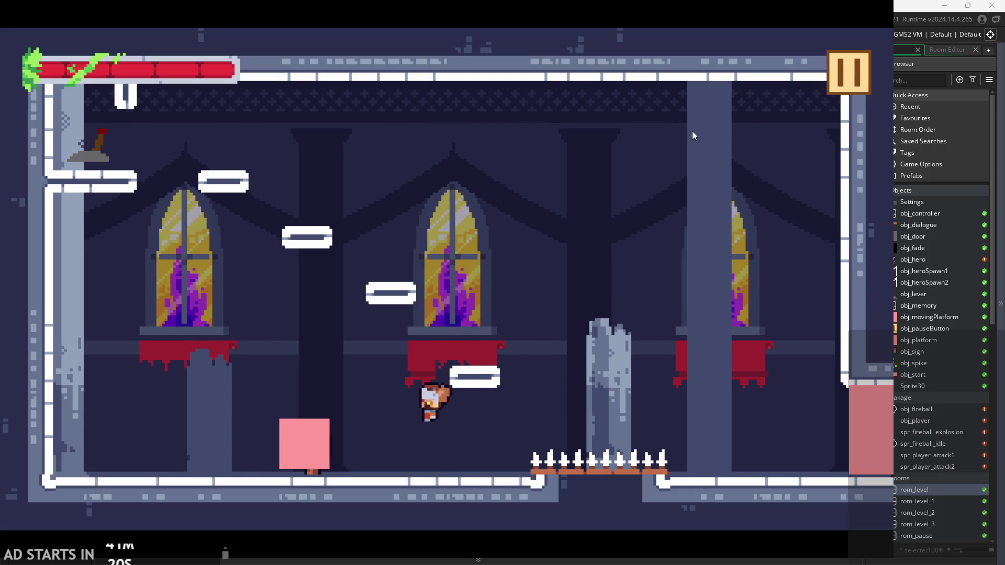
- Turn on Debug Stats in the pause menu and resume play
{"action": "left_click", "coordinate": [847, 63]}
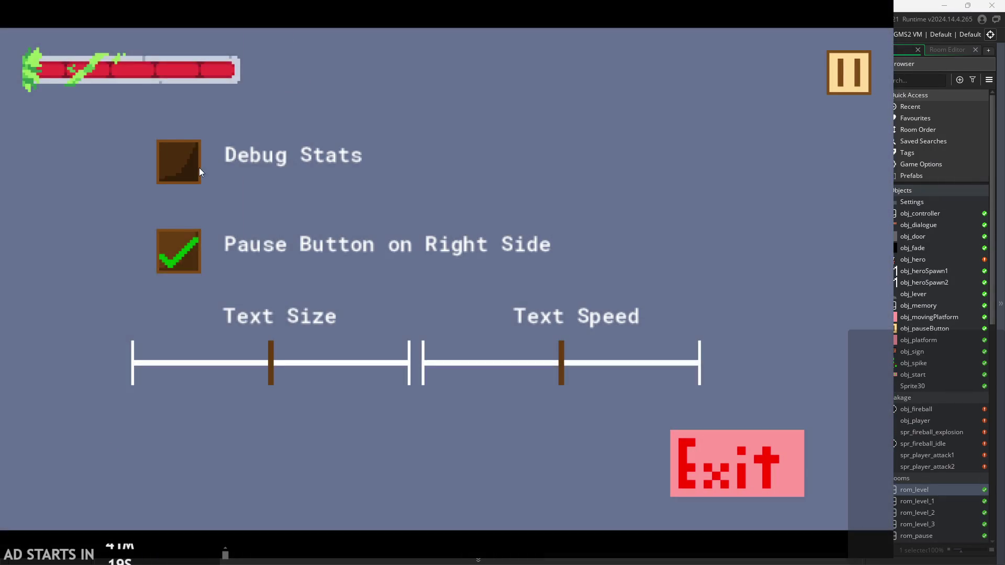
{"action": "left_click", "coordinate": [198, 167]}
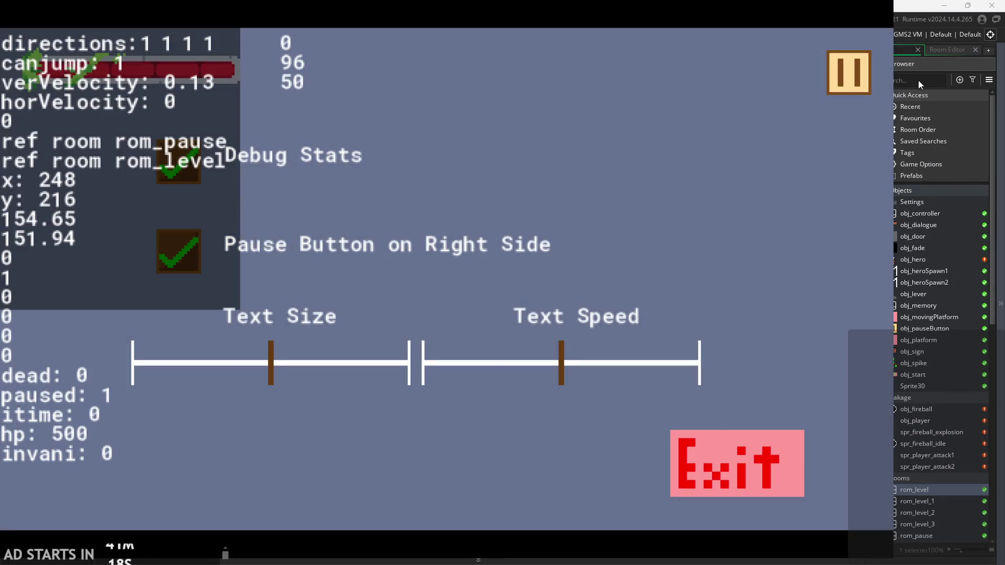
{"action": "key", "text": "Escape"}
- Run the hero back and forth between the walls to check speed
{"action": "key", "text": "Left"}
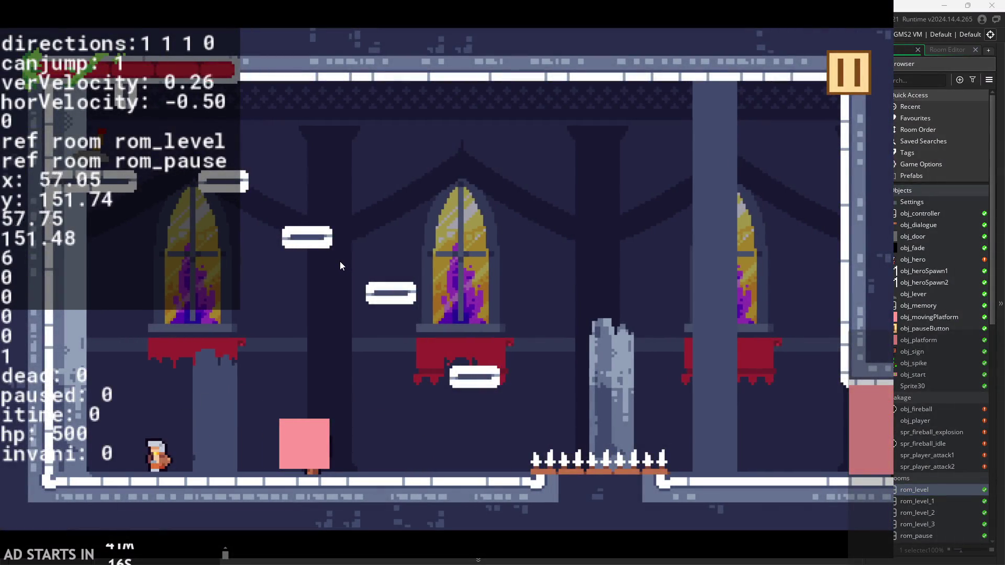
{"action": "key", "text": "Right"}
{"action": "key", "text": "Left"}
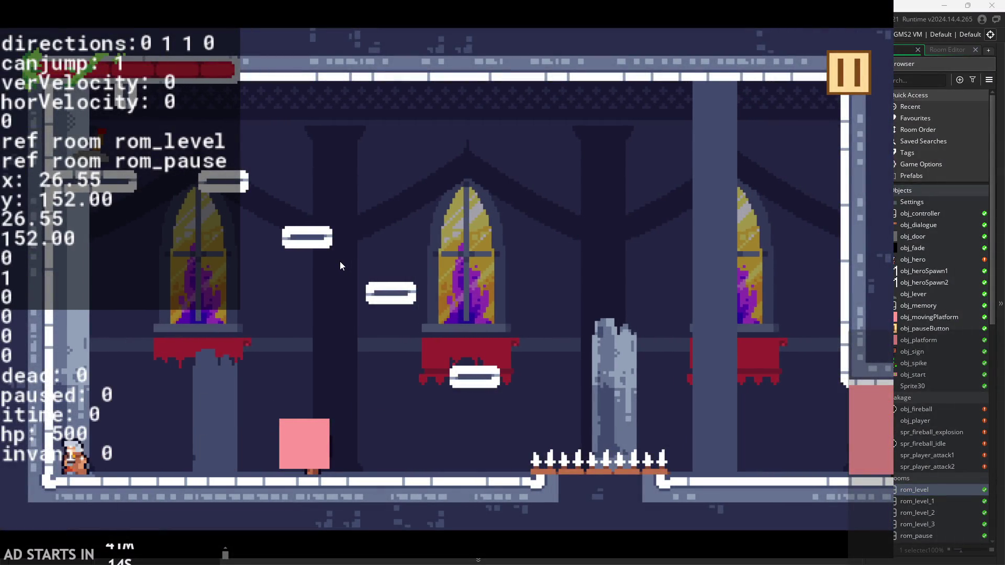
{"action": "key", "text": "Right"}
{"action": "key", "text": "Left"}
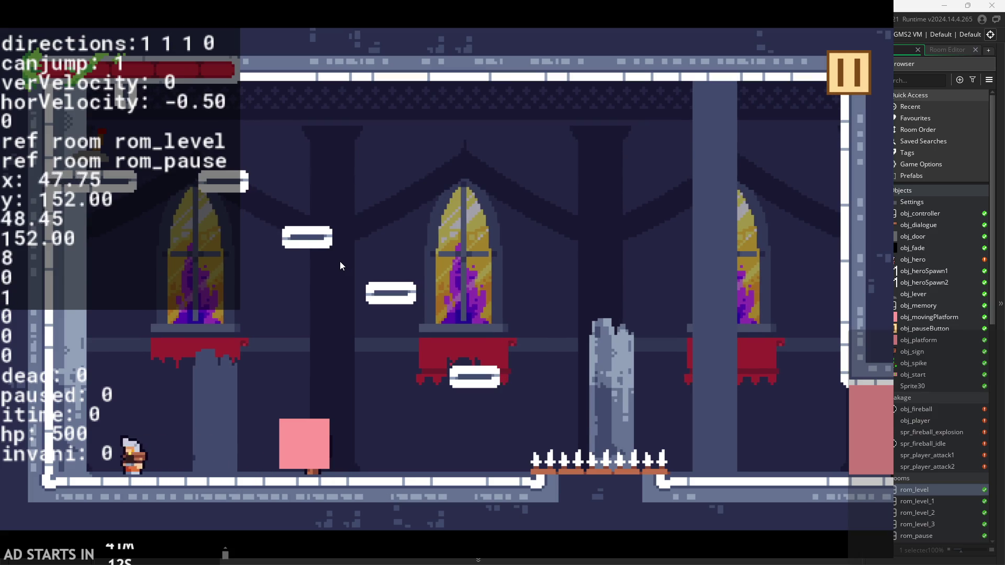
{"action": "key", "text": "Right"}
{"action": "key", "text": "Left"}
- Jump the hero left and right across the room, then pause and close the game
{"action": "key", "text": "Right"}
{"action": "key", "text": "Up"}
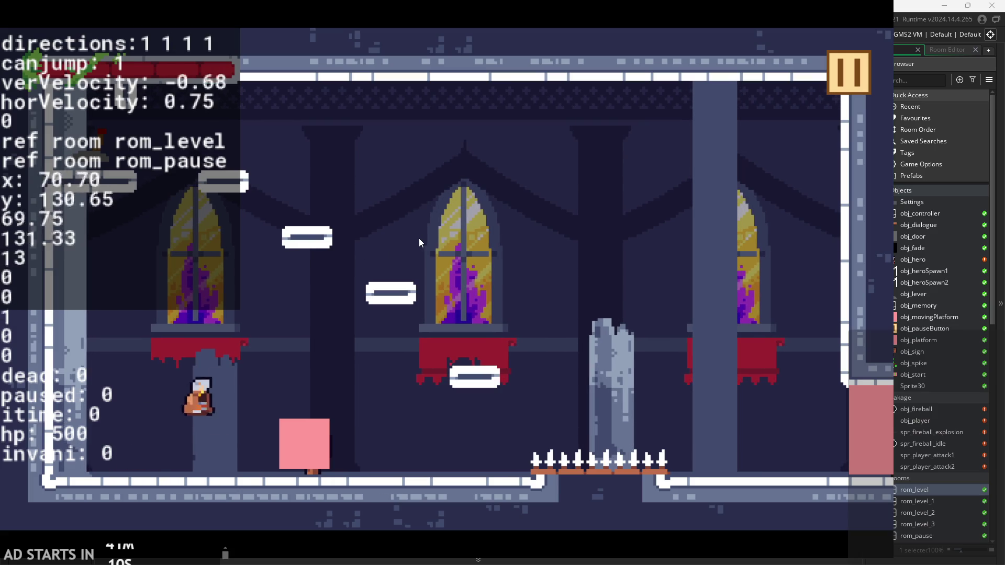
{"action": "key", "text": "Left"}
{"action": "key", "text": "Up"}
{"action": "key", "text": "Up"}
{"action": "key", "text": "Right"}
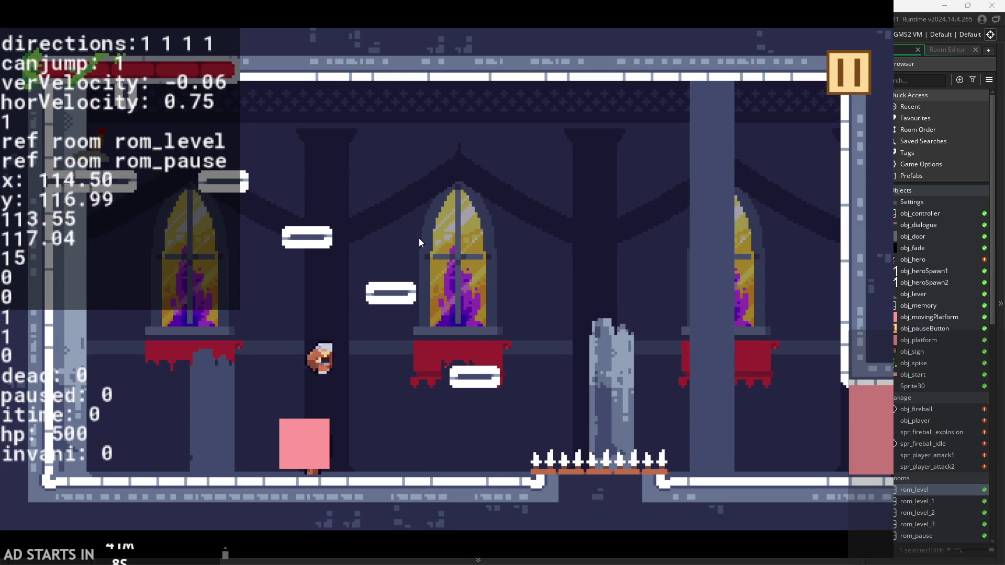
{"action": "key", "text": "Up"}
{"action": "key", "text": "Left"}
{"action": "key", "text": "Right"}
{"action": "key", "text": "Up"}
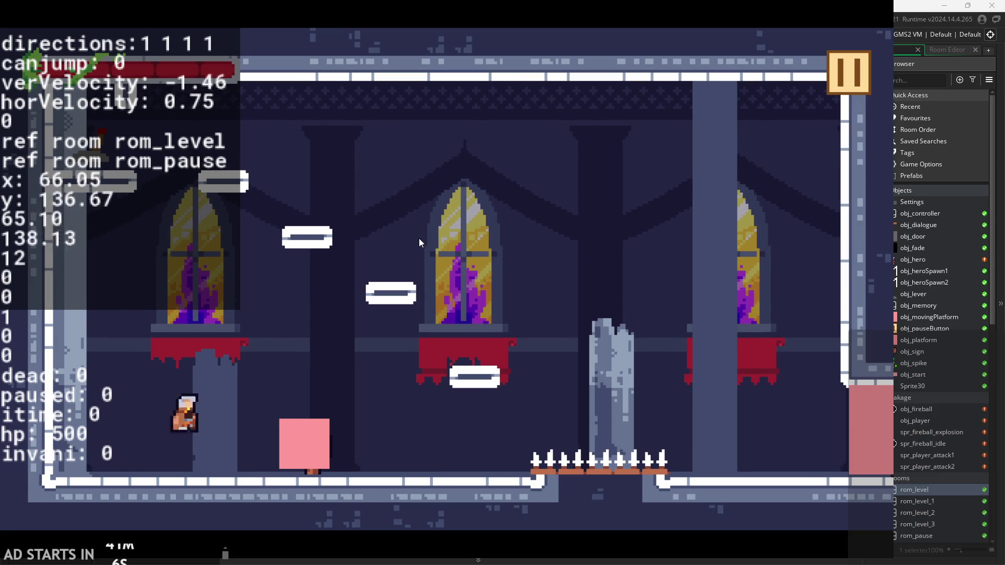
{"action": "left_click", "coordinate": [821, 80]}
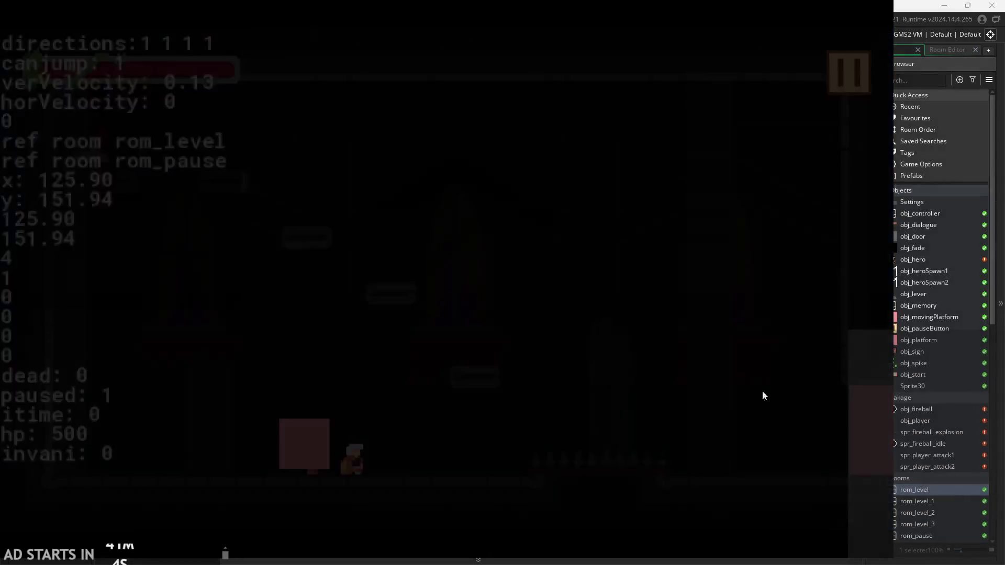
{"action": "key", "text": "alt+F4"}
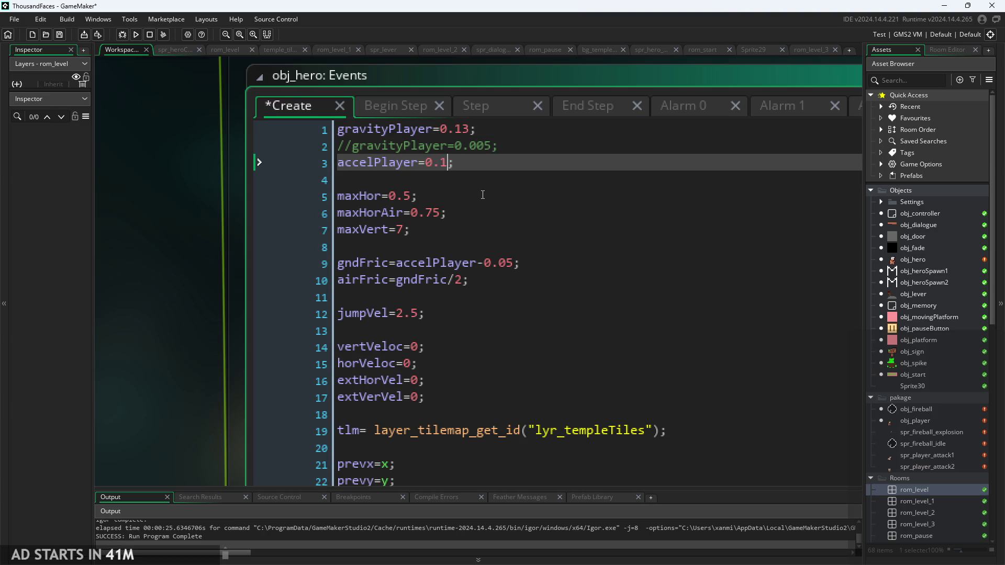
- Run the game with accelPlayer 0.1, start the castle level, and walk the hero right and left
{"action": "left_click", "coordinate": [137, 35]}
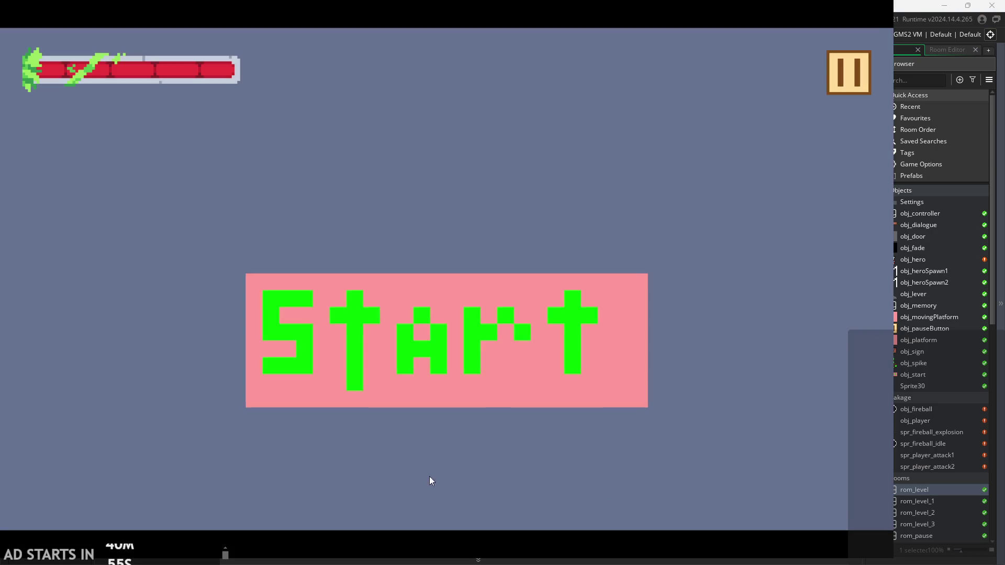
{"action": "left_click", "coordinate": [421, 360]}
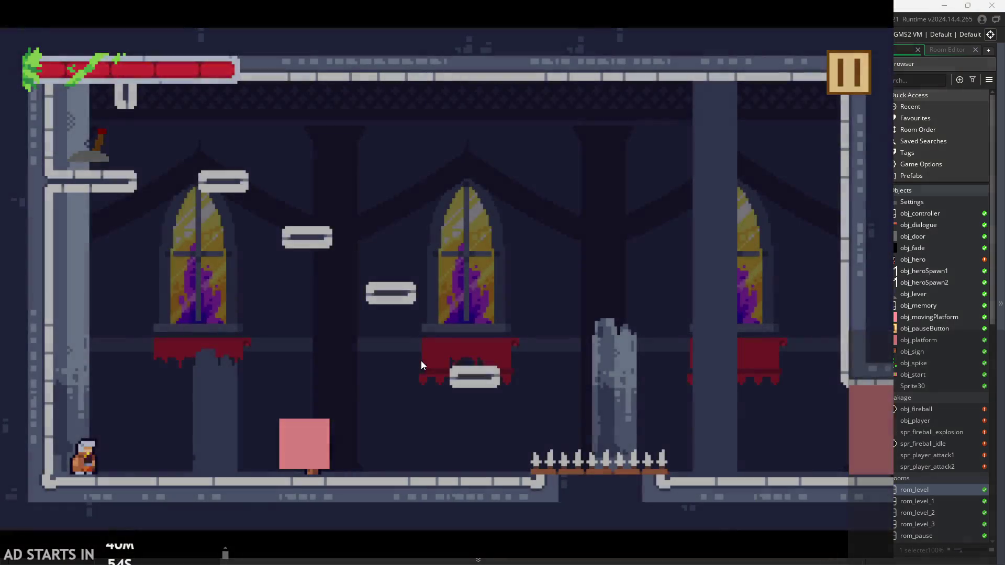
{"action": "key", "text": "Right"}
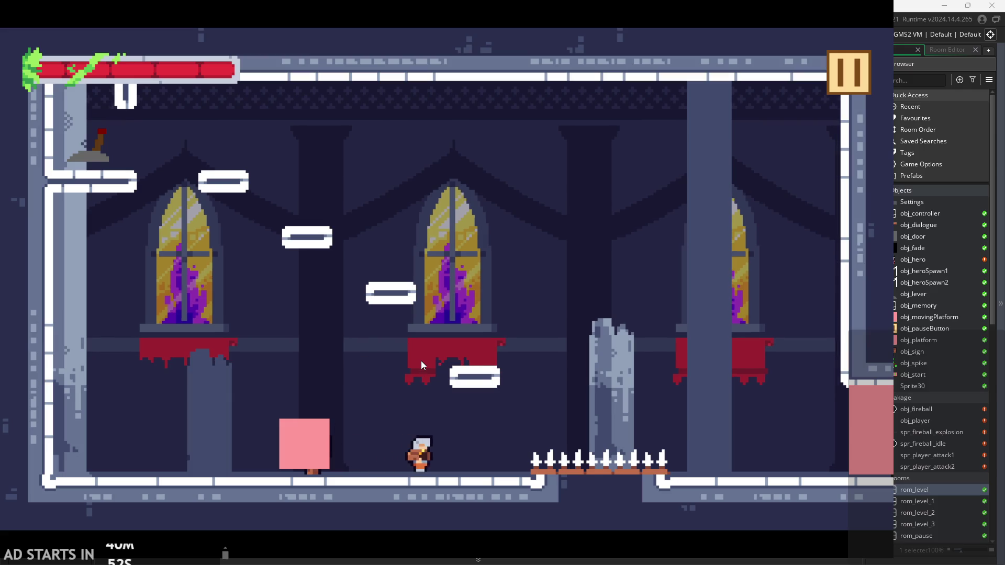
{"action": "key", "text": "Left"}
- Turn on Debug Stats, walk and jump the hero to check speed, then exit to the editor
{"action": "left_click", "coordinate": [862, 73]}
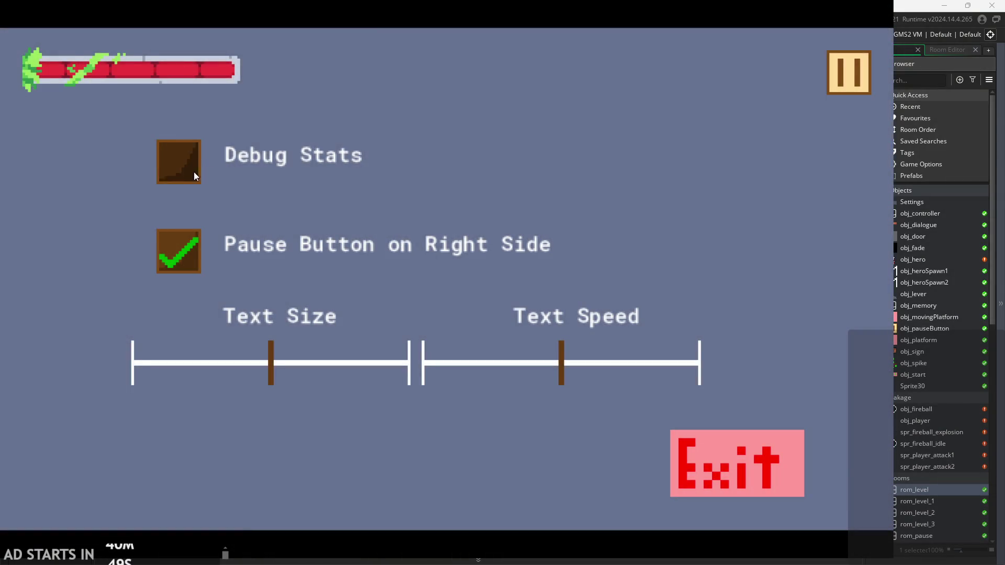
{"action": "left_click", "coordinate": [193, 176]}
{"action": "left_click", "coordinate": [848, 74]}
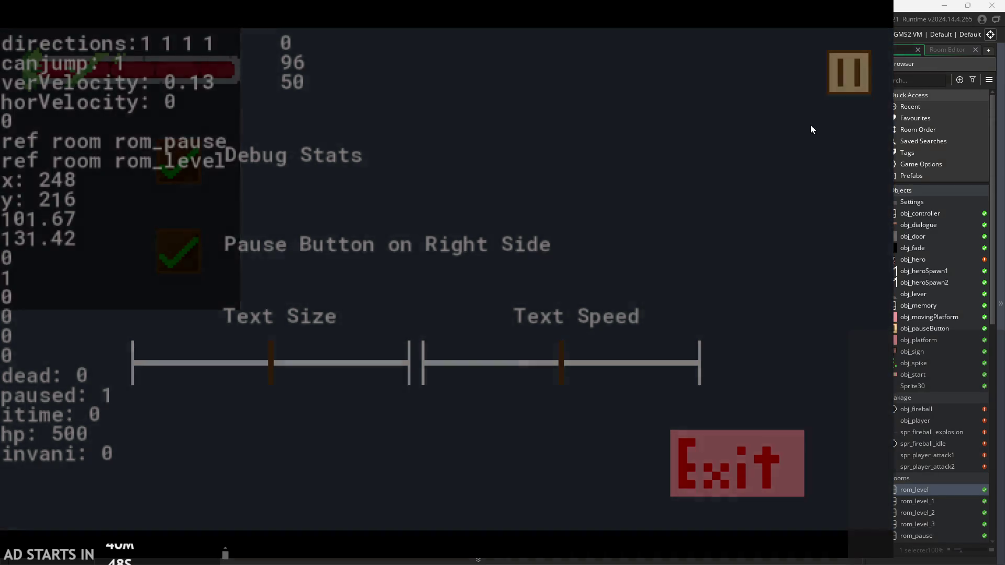
{"action": "key", "text": "Right"}
{"action": "key", "text": "Left"}
{"action": "key", "text": "Up"}
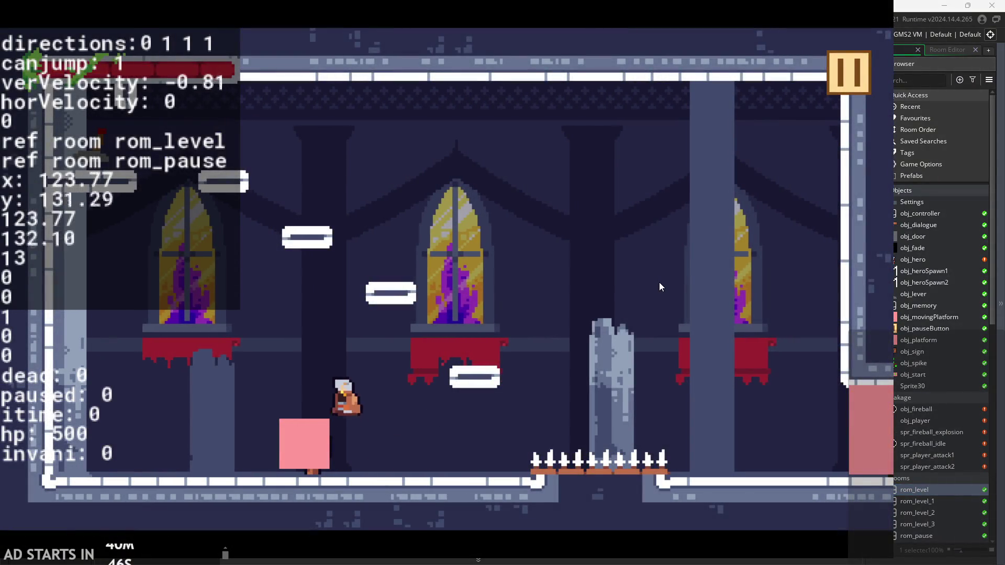
{"action": "key", "text": "Right"}
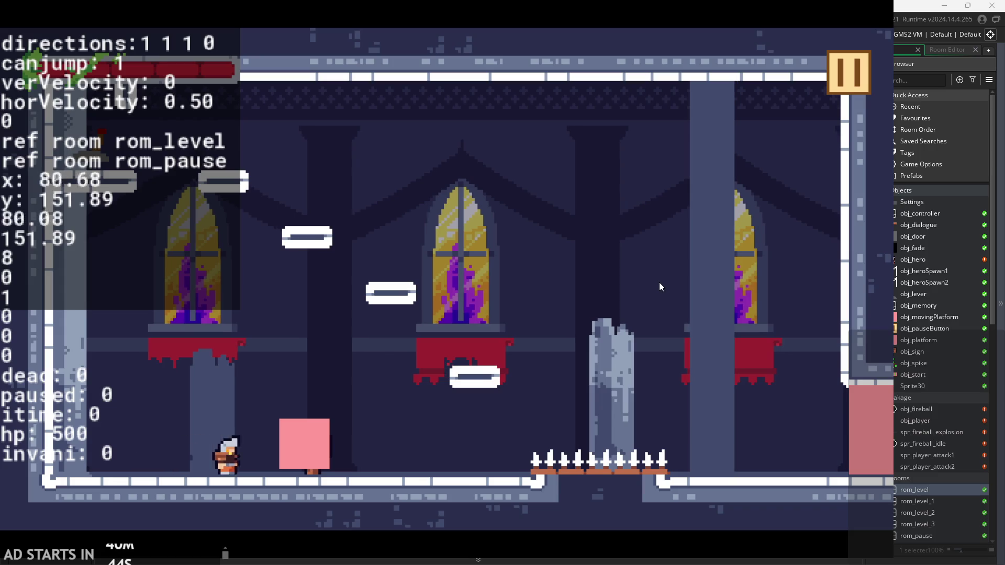
{"action": "key", "text": "Left"}
{"action": "key", "text": "Right"}
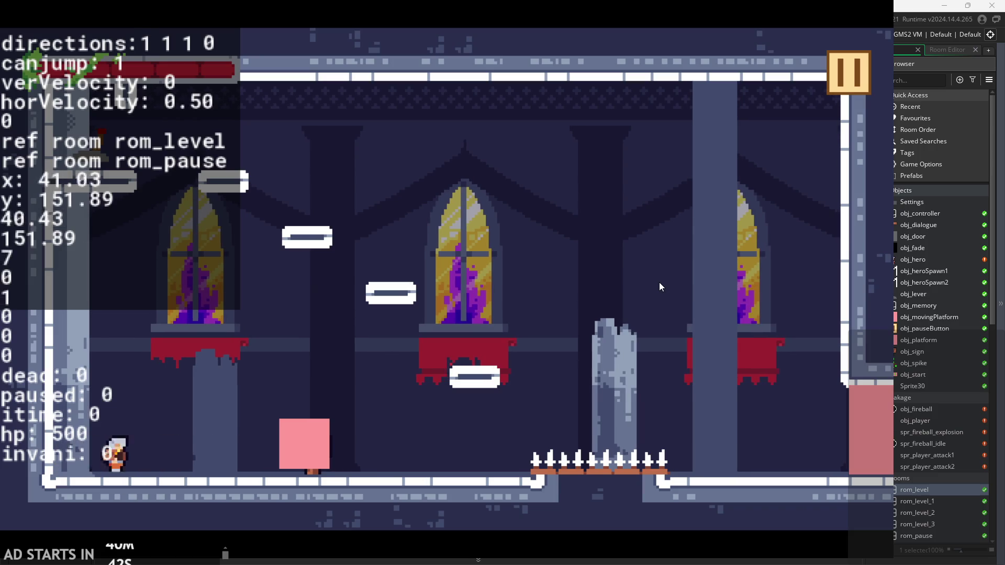
{"action": "left_click", "coordinate": [857, 90]}
{"action": "left_click", "coordinate": [783, 453]}
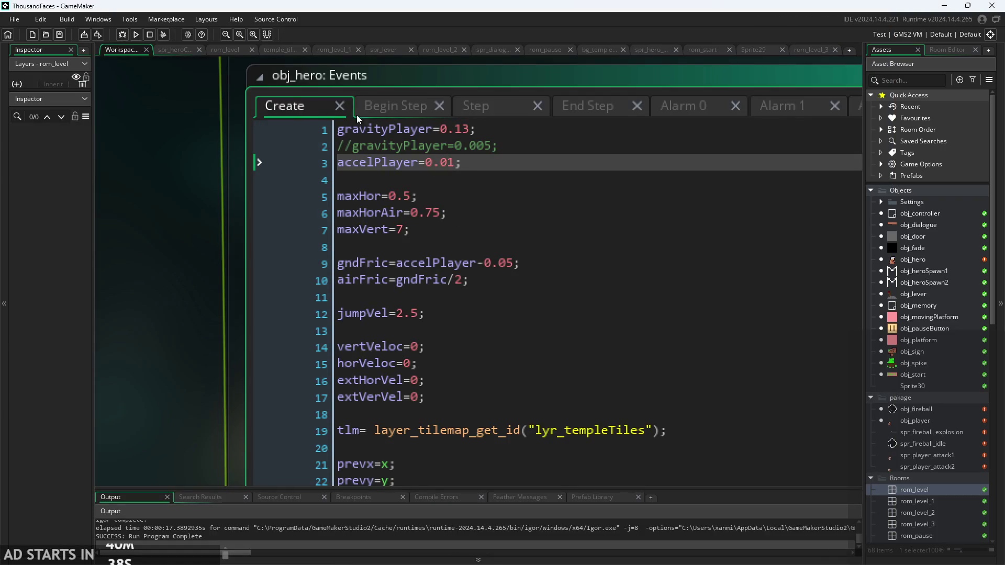
- Rebuild with accelPlayer 0.01, start the castle level, and walk and jump to test acceleration
{"action": "left_click", "coordinate": [137, 36]}
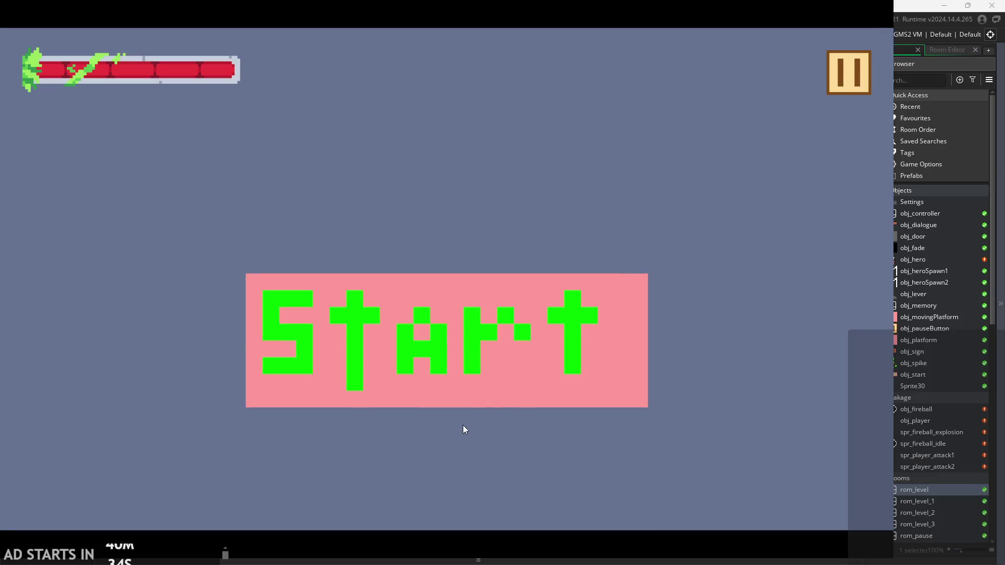
{"action": "left_click", "coordinate": [463, 425]}
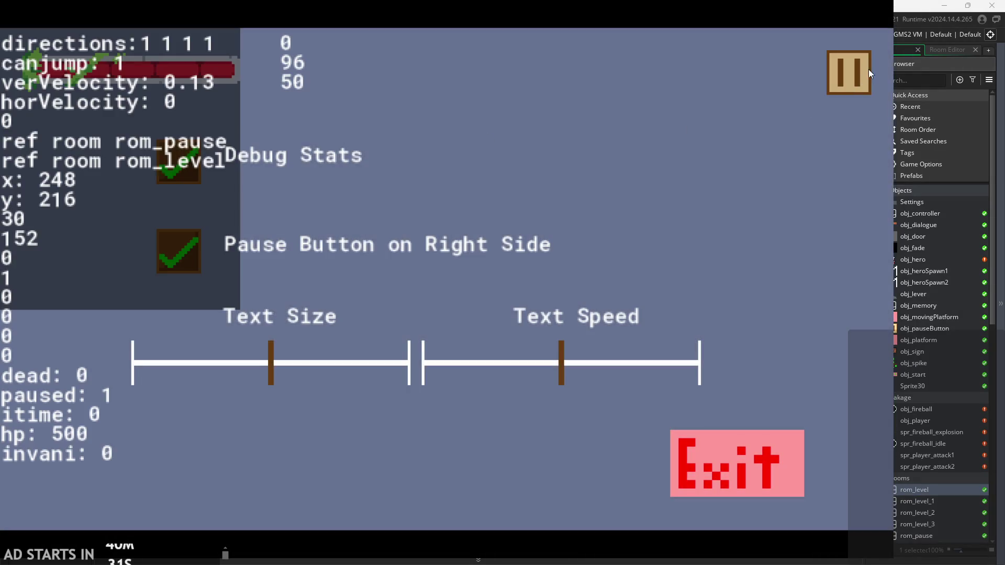
{"action": "left_click", "coordinate": [868, 71]}
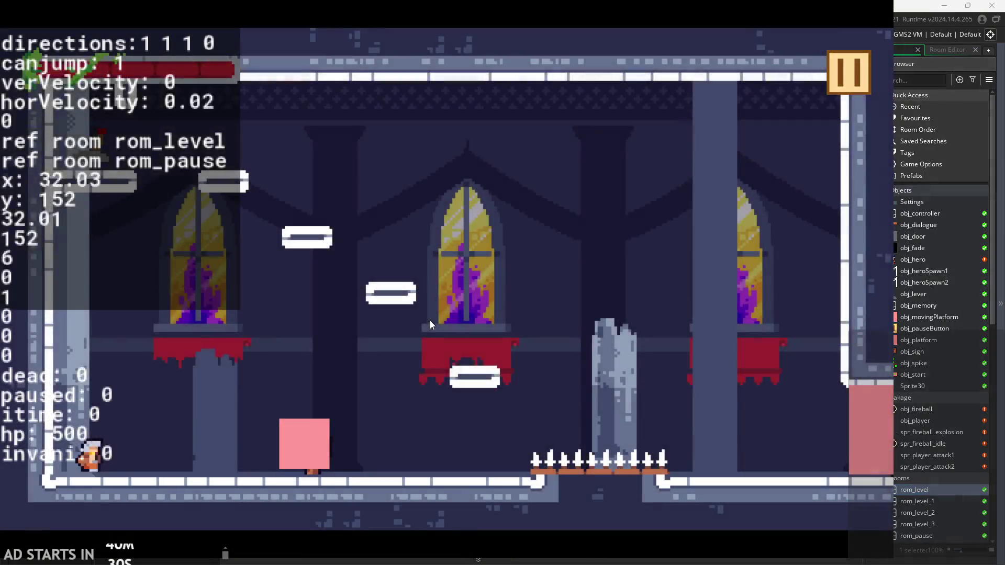
{"action": "key", "text": "Right"}
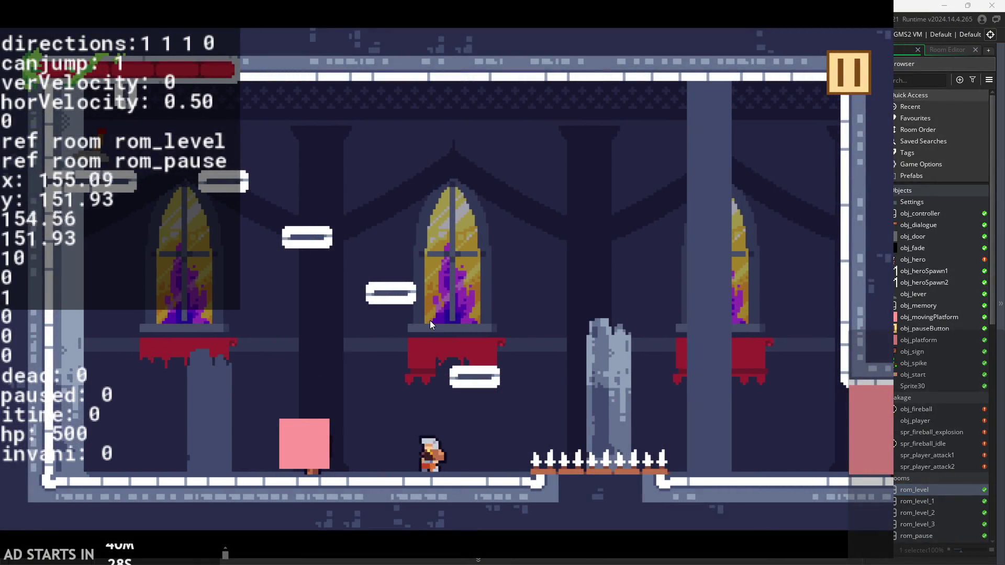
{"action": "key", "text": "Up"}
{"action": "key", "text": "Left"}
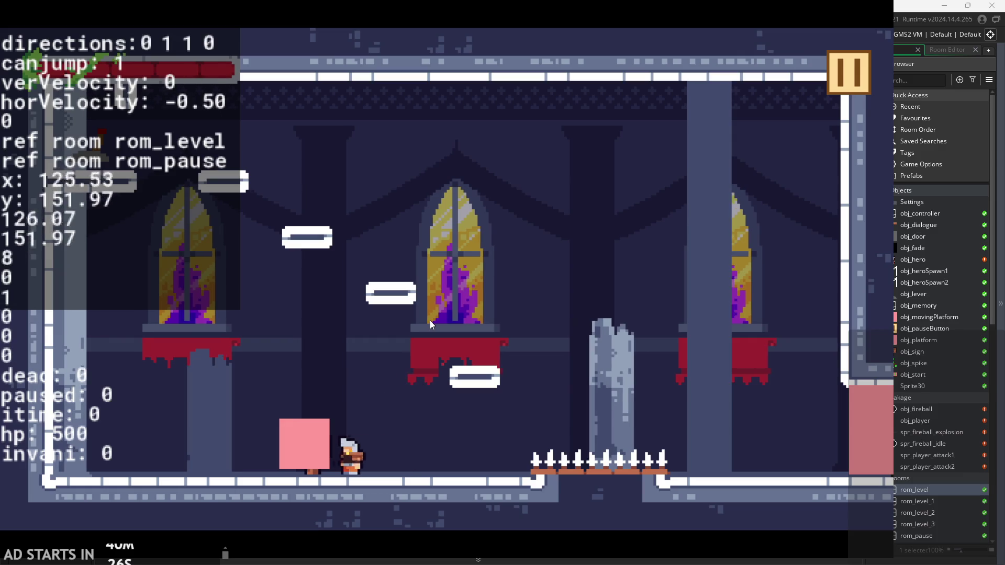